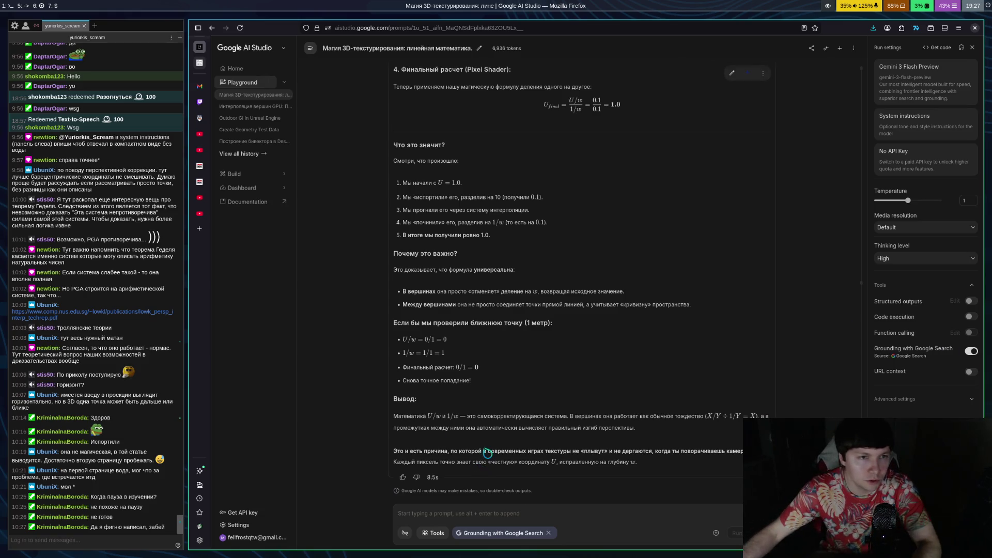
Switch to the Perspective-Correct Interpolation paper and scroll back to the top of page 1.
left_click(199, 118)
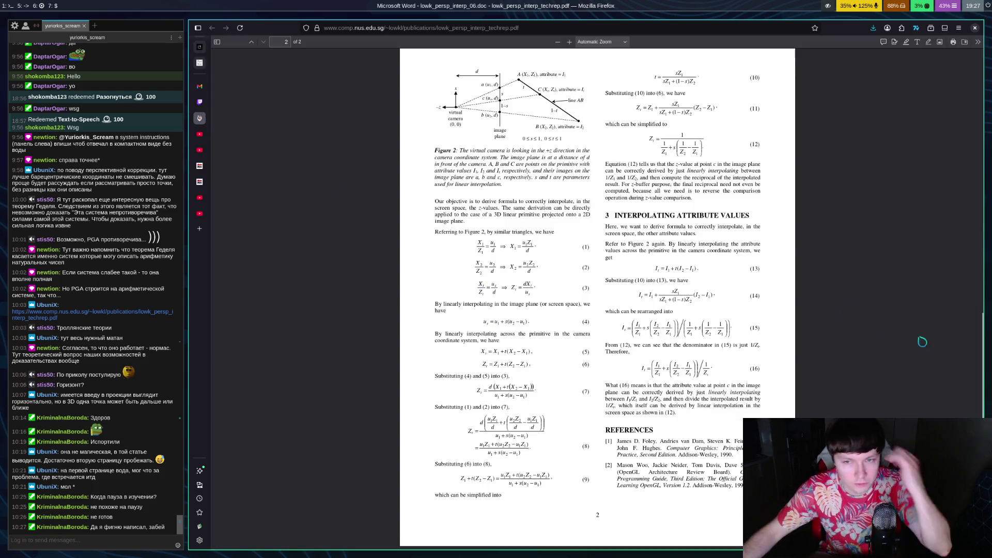
scroll(478, 280, "up", 10)
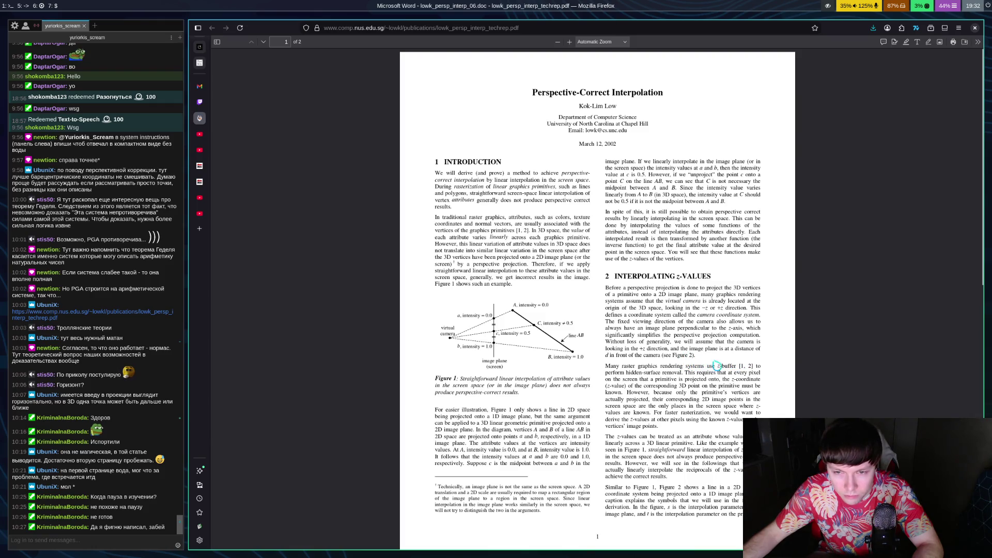
Scroll down to page 2 so Figure 2 and equations (1)–(3) are visible.
scroll(694, 317, "down", 5)
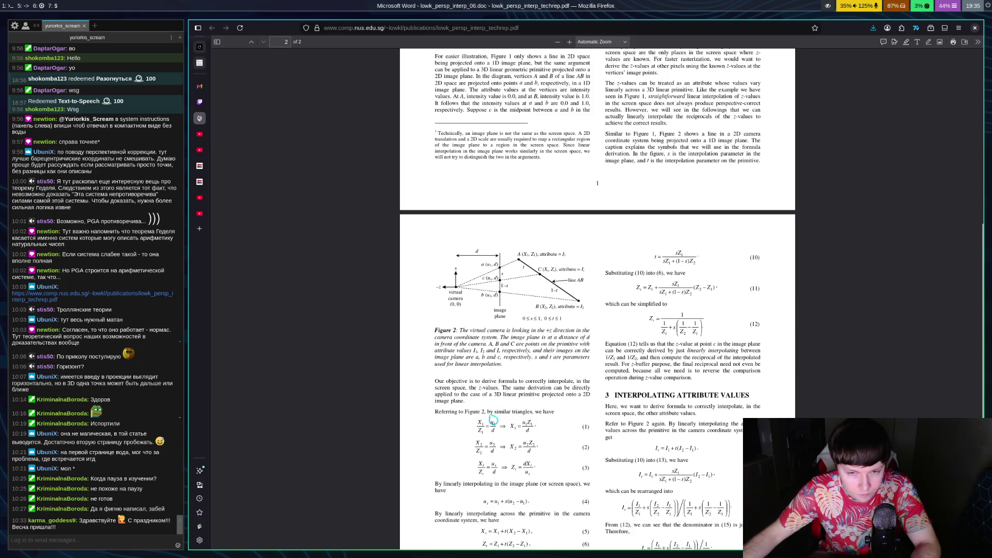
scroll(493, 420, "down", 3)
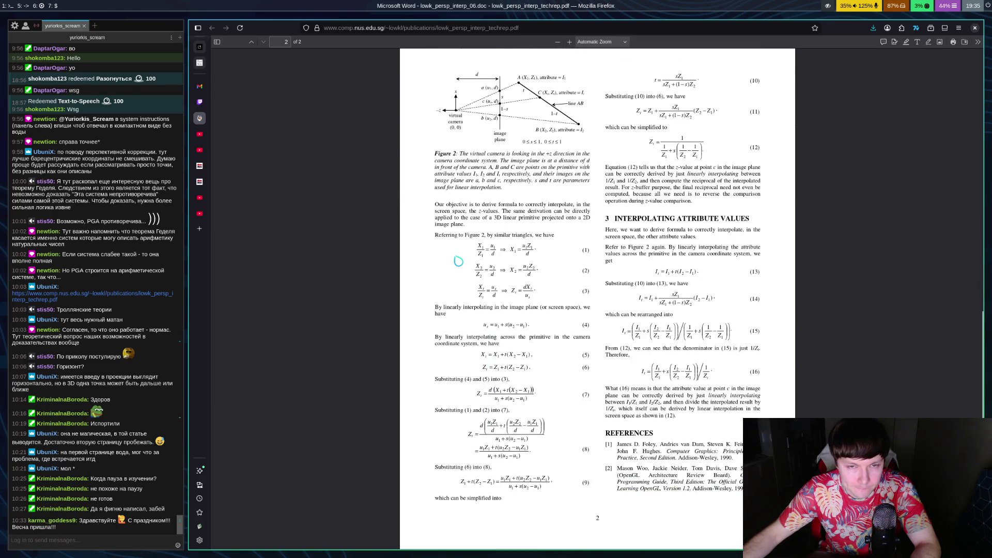
scroll(468, 289, "up", 1)
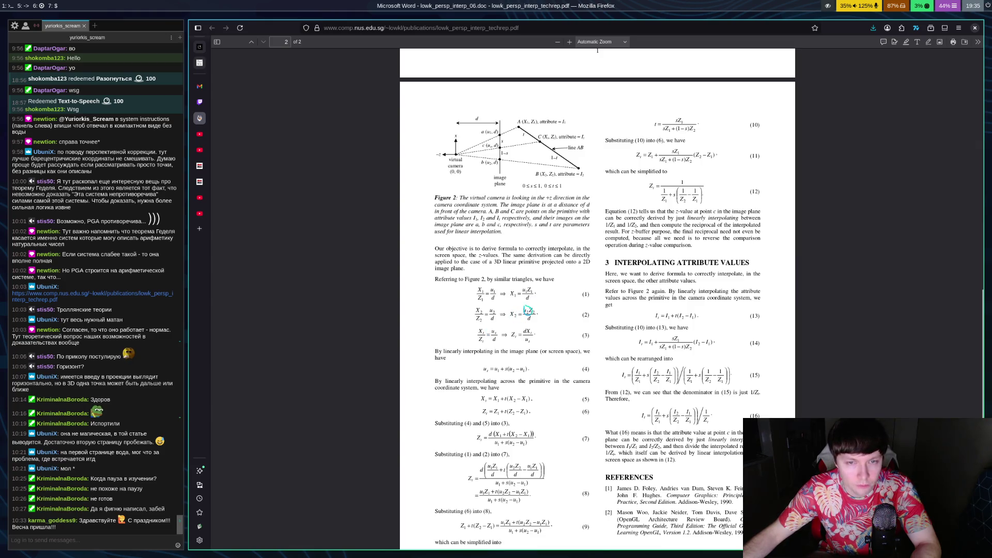
scroll(537, 310, "up", 3)
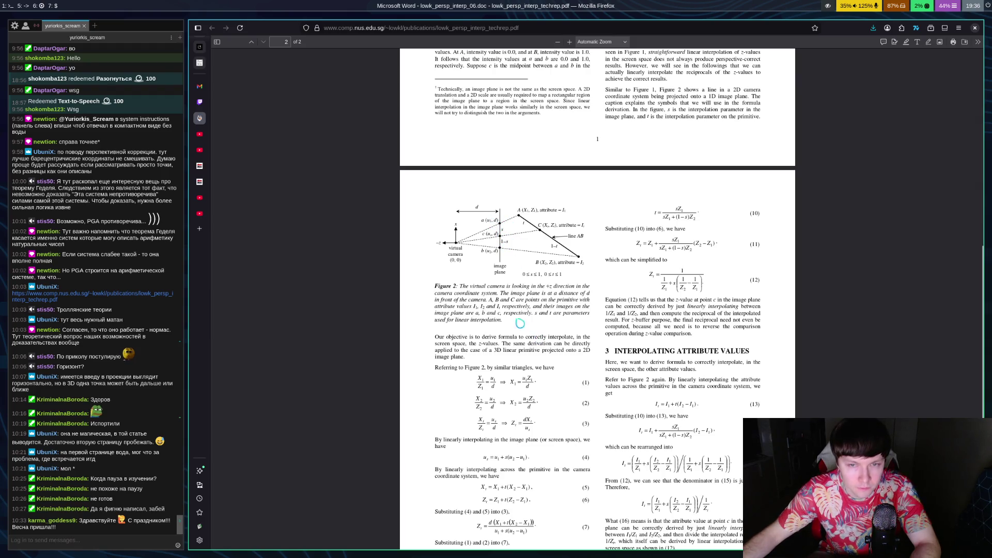
Scroll back to the z-values section on page 1, then return to Figure 2.
scroll(663, 214, "up", 3)
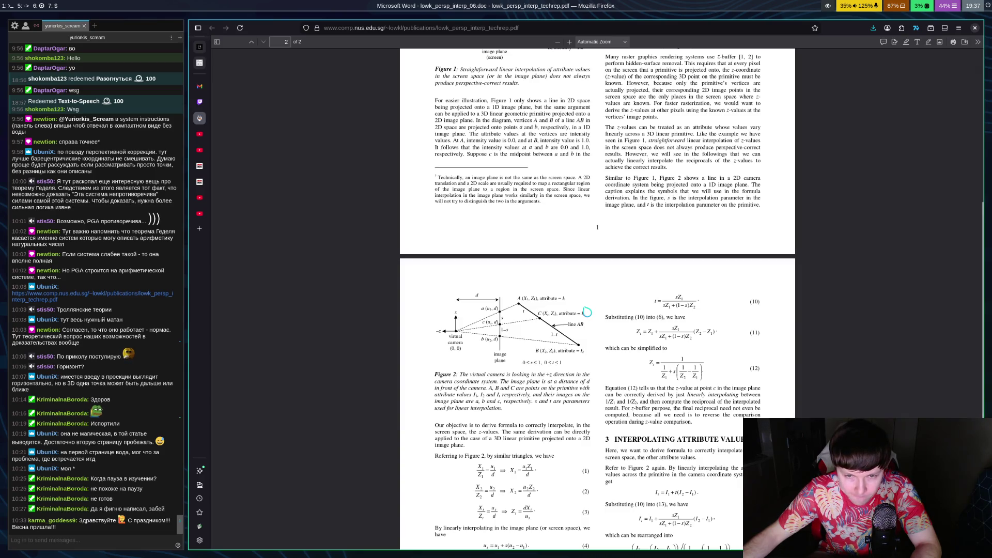
scroll(585, 318, "up", 3)
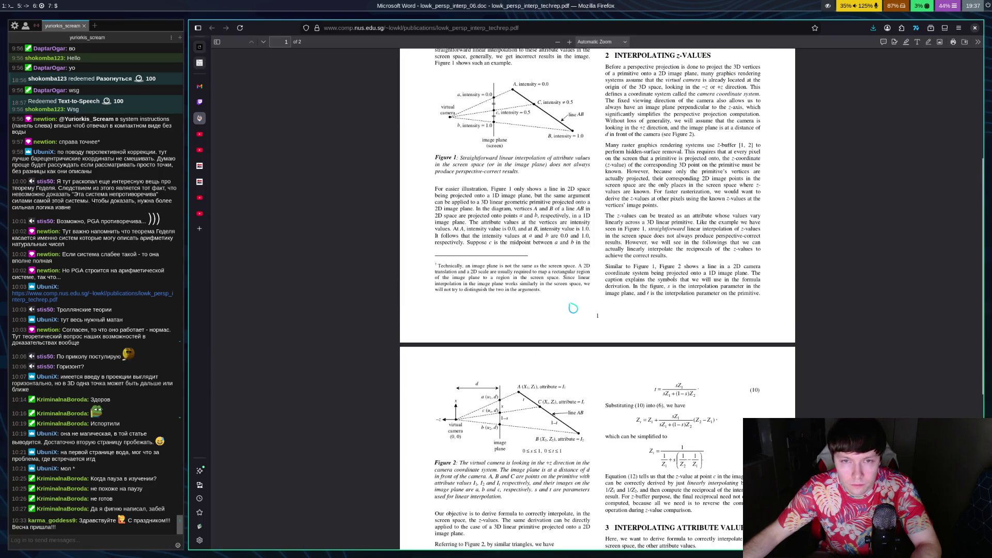
scroll(573, 308, "down", 5)
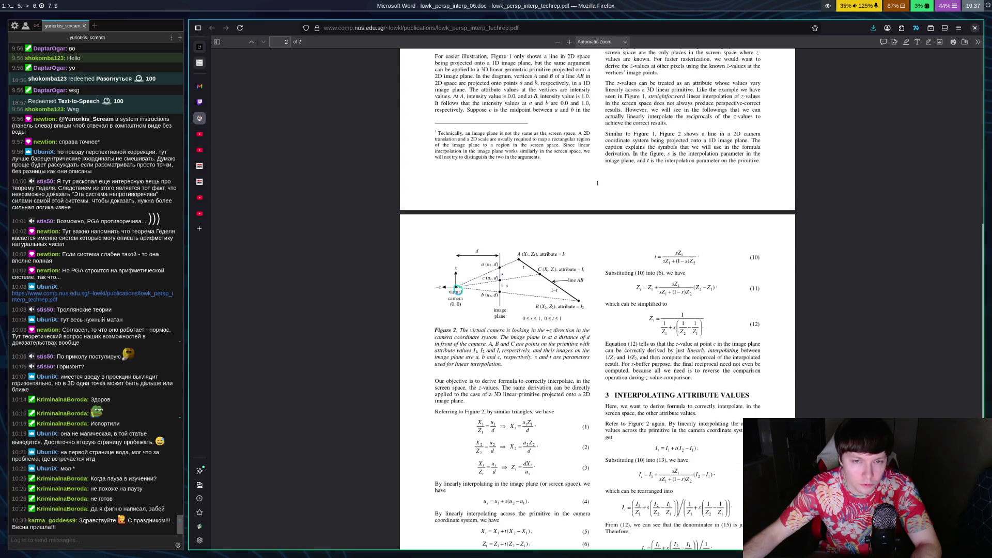
scroll(526, 293, "up", 4, "ctrl")
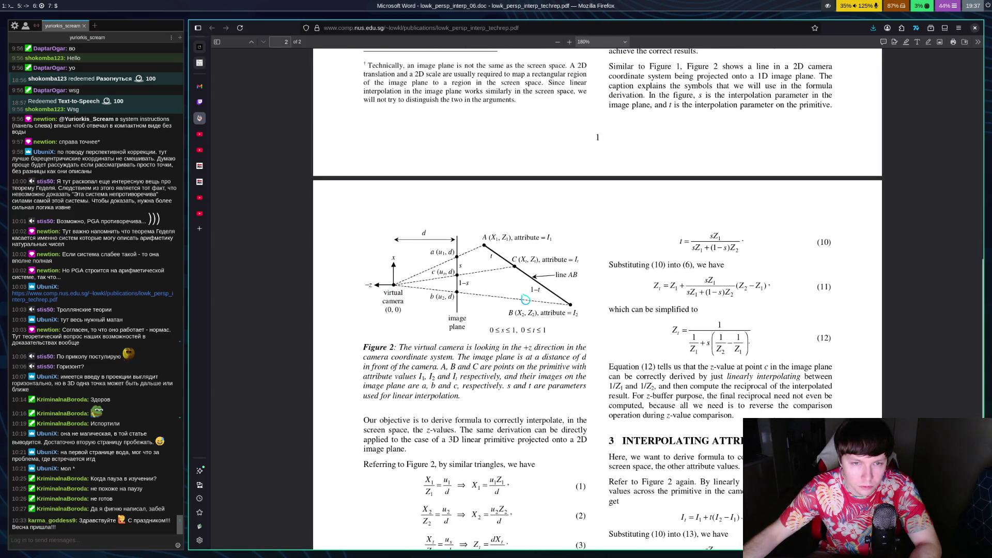
Zoom the paper to 200% with equations (1)–(3) beside Figure 2 in view.
scroll(588, 292, "up", 1, "ctrl")
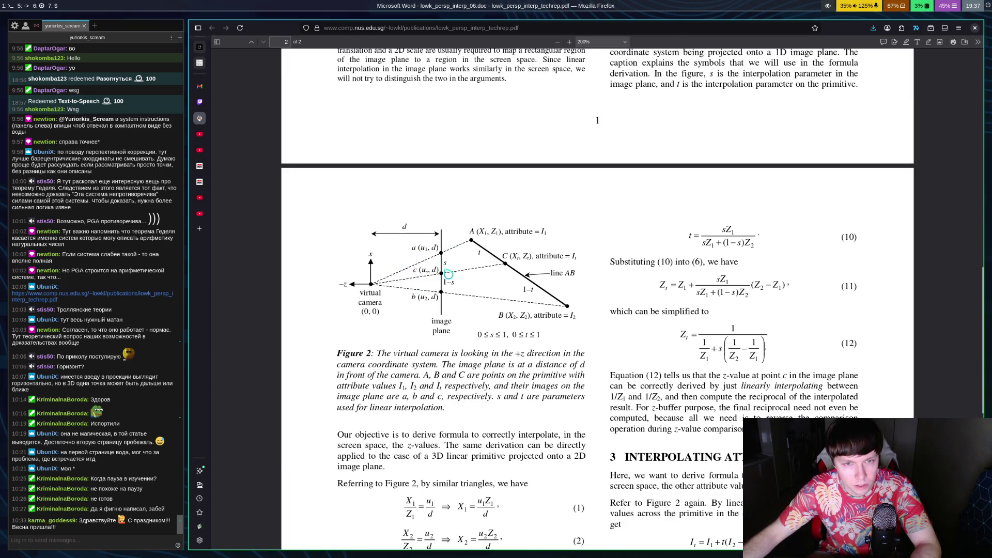
scroll(535, 284, "down", 2)
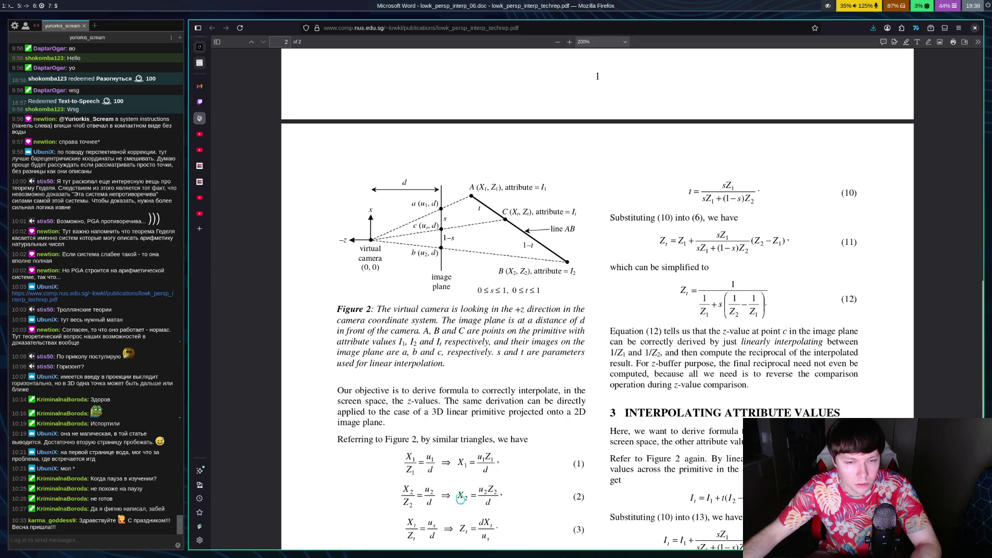
Scroll through page 2 until equations (4)–(7) and section 3's equation (15) show.
scroll(532, 340, "down", 3)
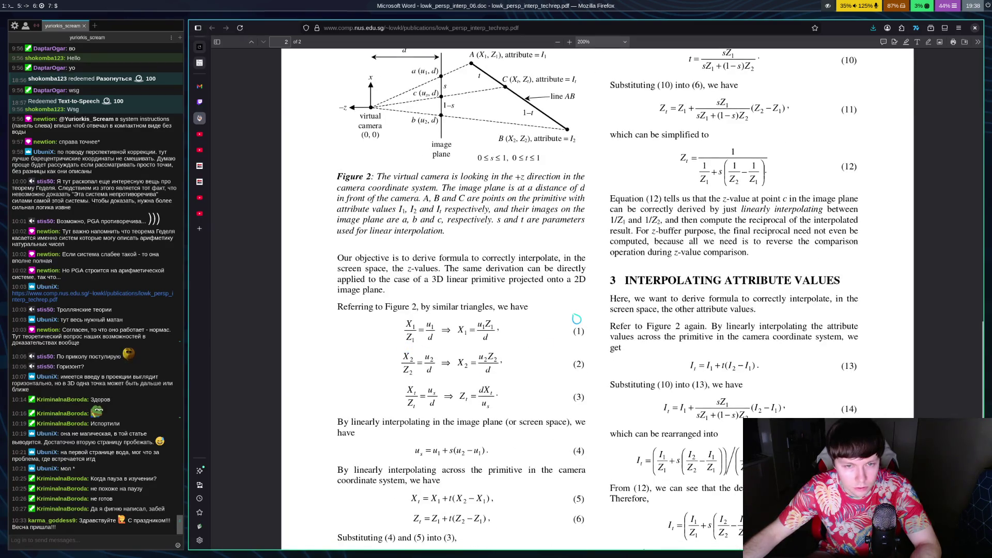
scroll(487, 323, "up", 1)
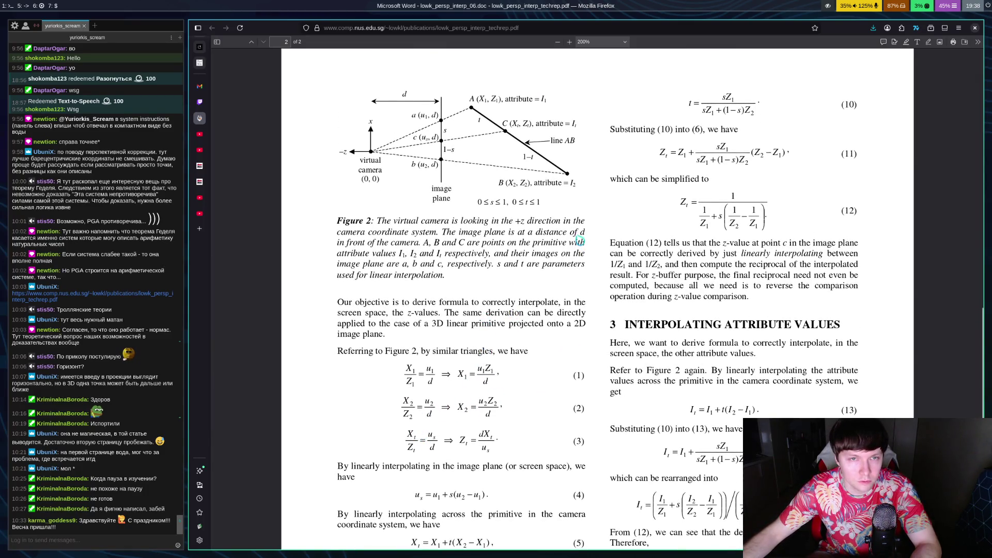
scroll(574, 240, "up", 1)
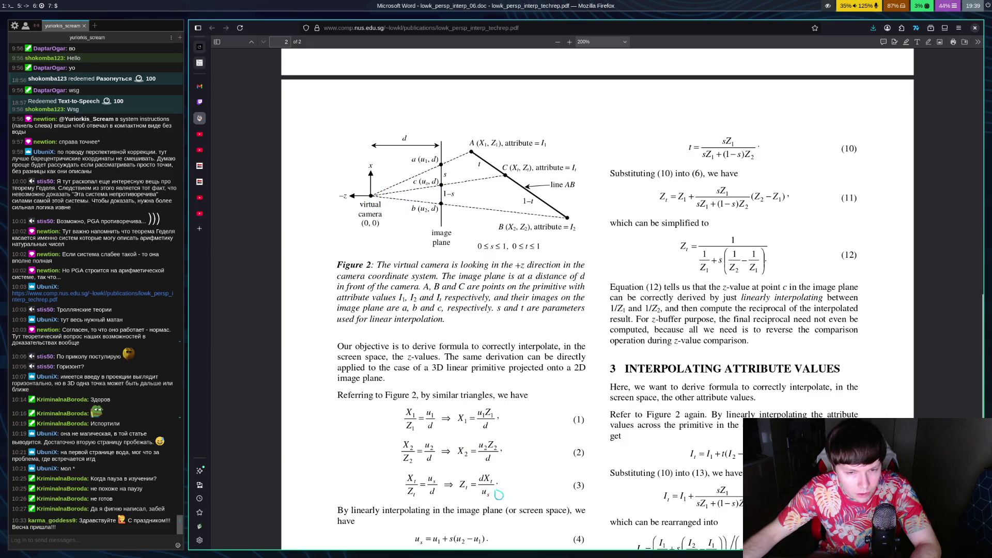
scroll(444, 397, "down", 3)
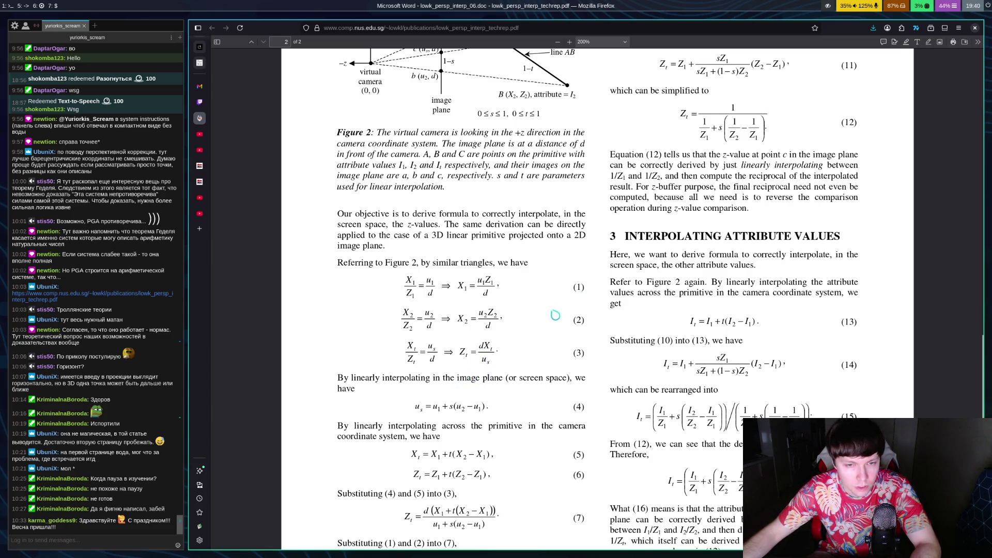
scroll(558, 348, "down", 1)
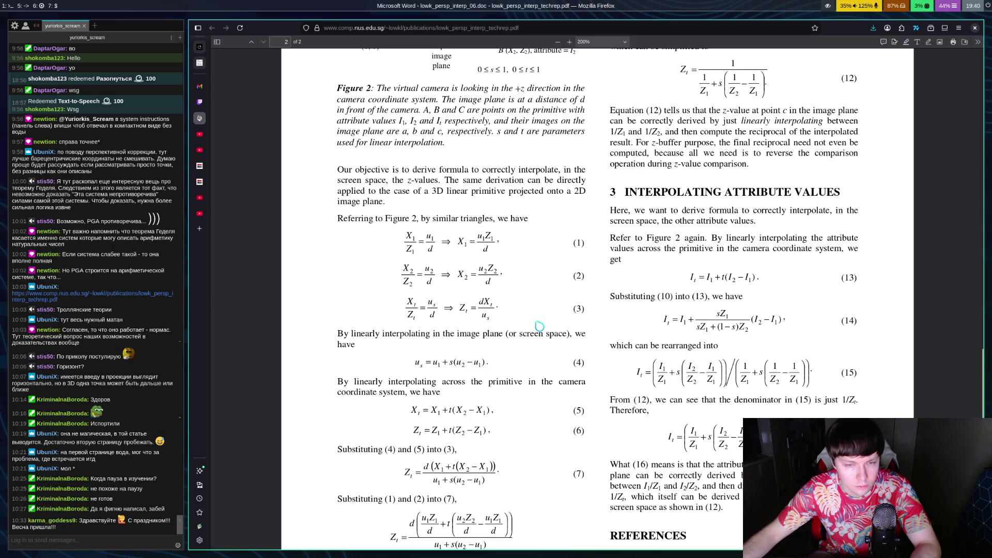
scroll(537, 325, "up", 3)
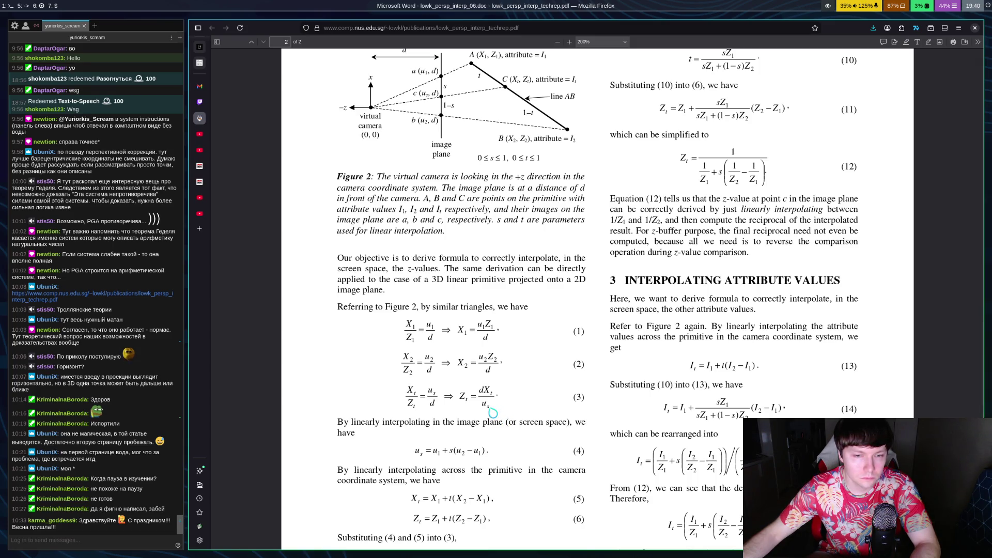
scroll(493, 411, "up", 1)
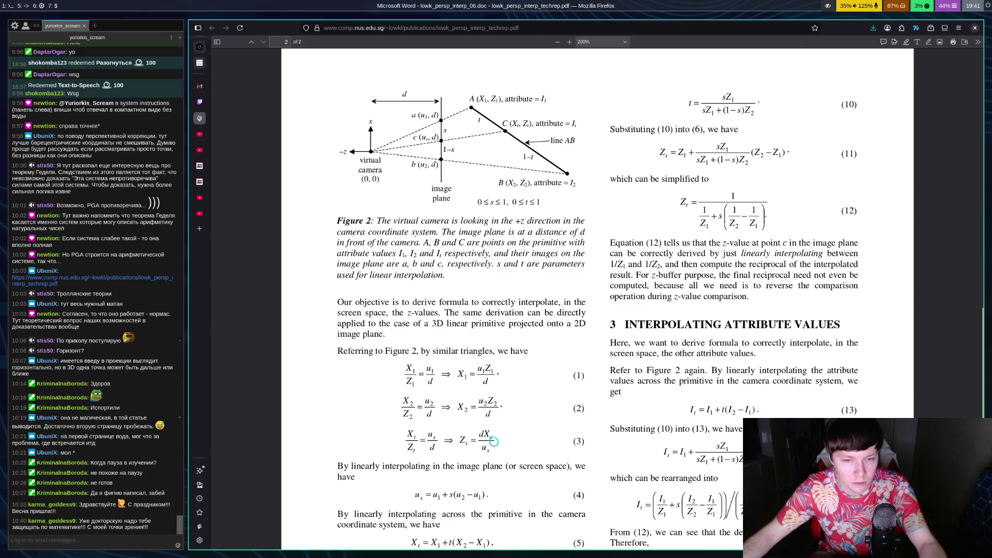
scroll(505, 447, "down", 1)
scroll(491, 394, "down", 2)
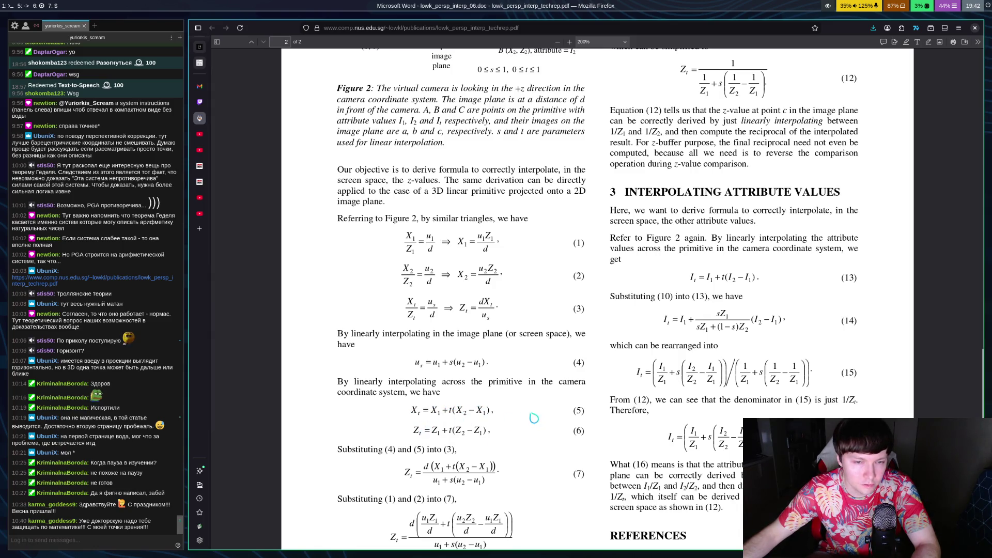
Look back at Figure 2, then scroll down to equation (9) and the References.
scroll(535, 420, "up", 1)
scroll(565, 452, "up", 1)
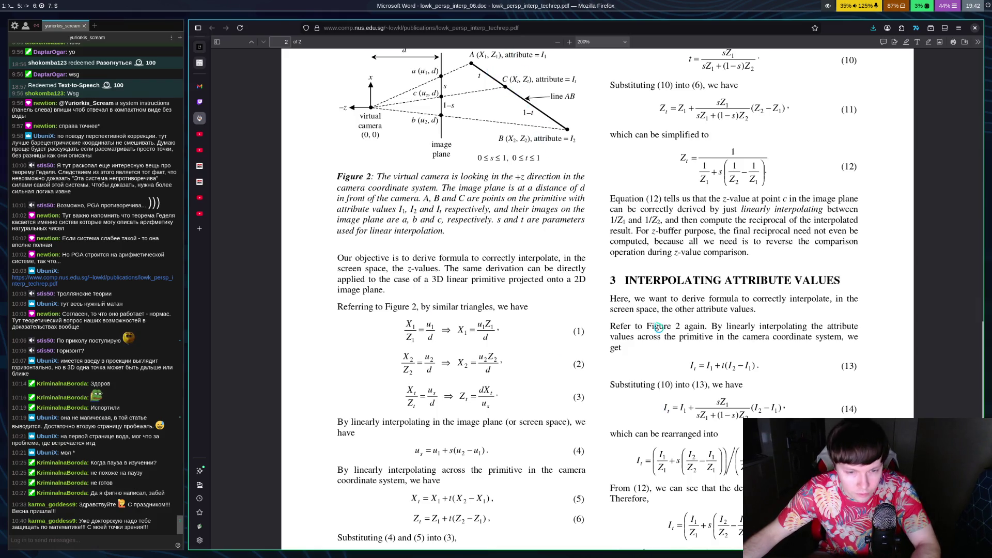
scroll(663, 387, "down", 3)
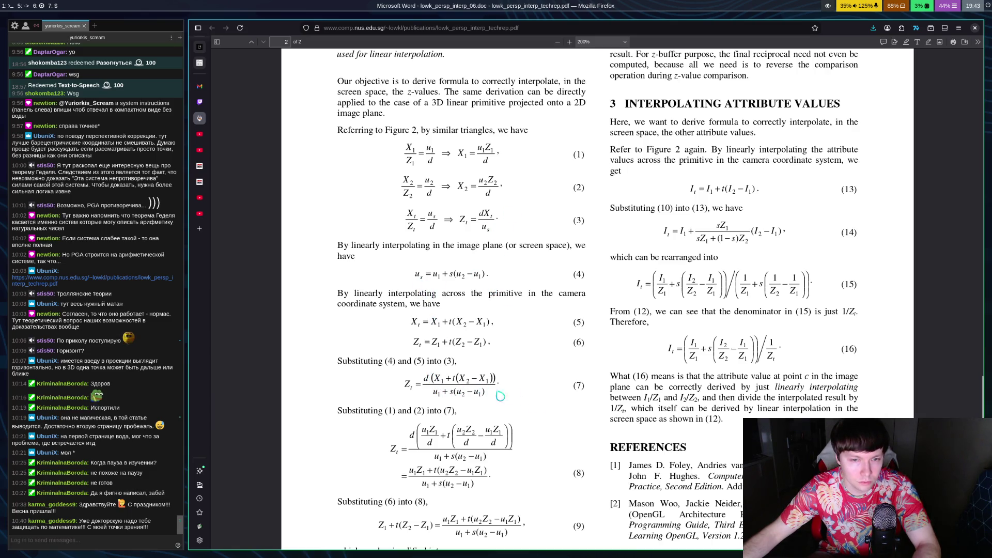
scroll(515, 398, "down", 2)
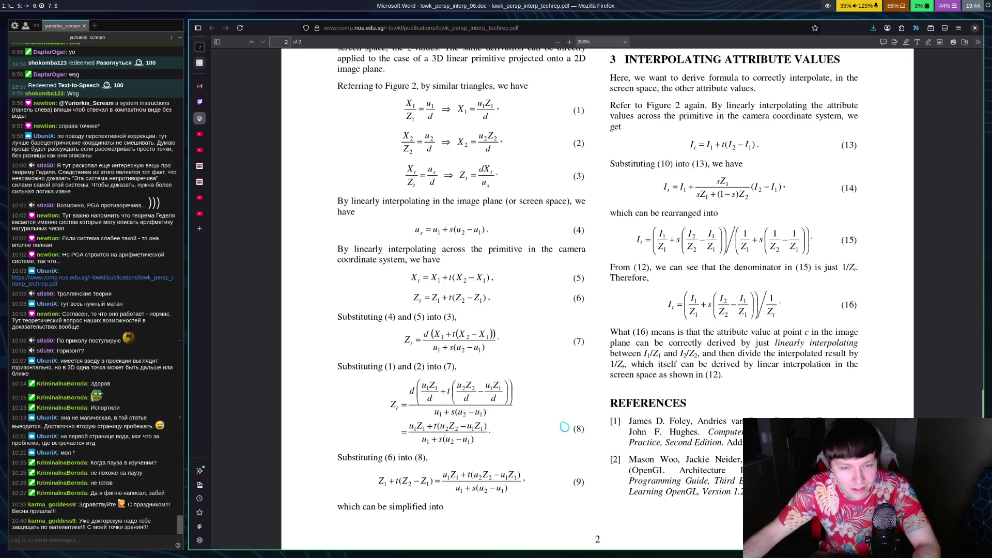
Scroll around page 2, ending at its bottom with equations (9), (16) and References.
scroll(569, 388, "down", 1)
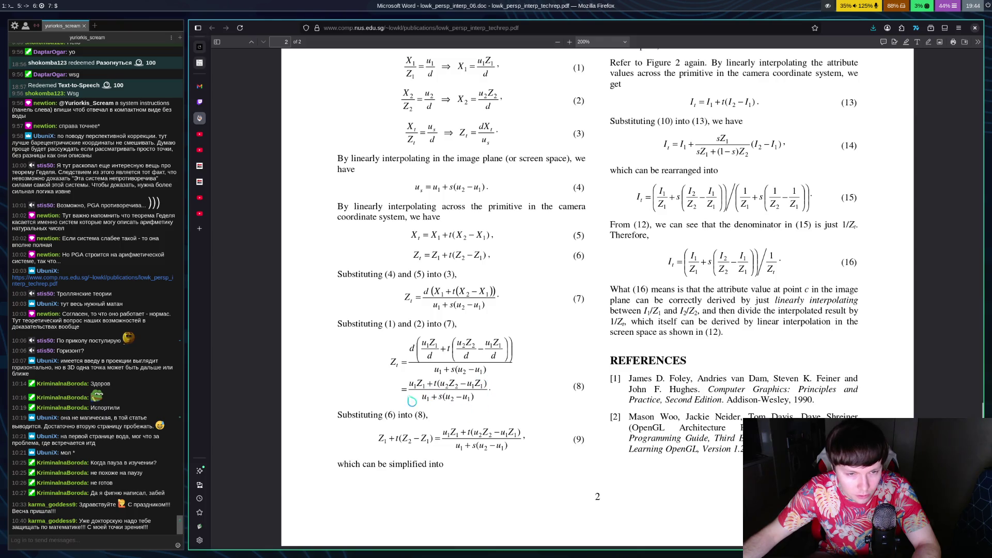
scroll(516, 371, "up", 1)
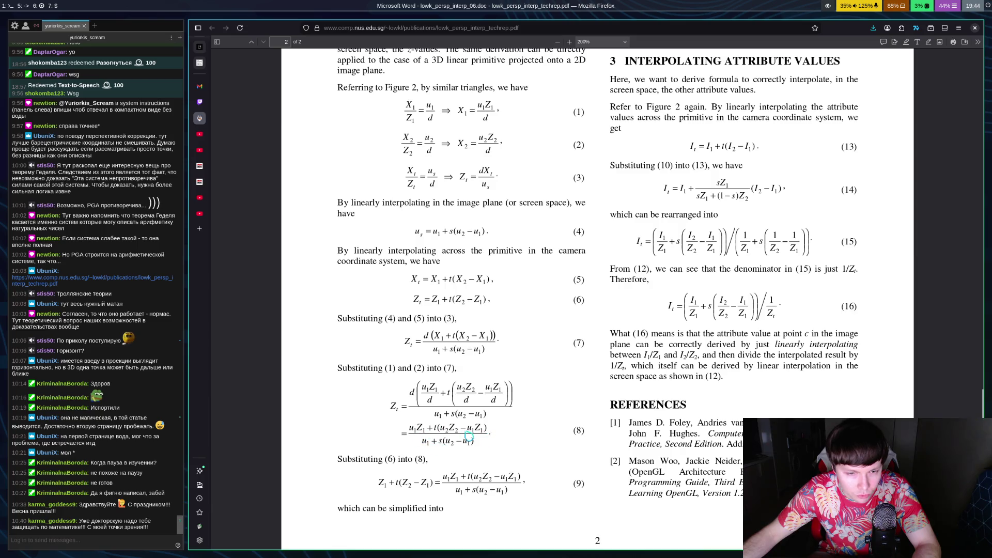
scroll(468, 438, "down", 1)
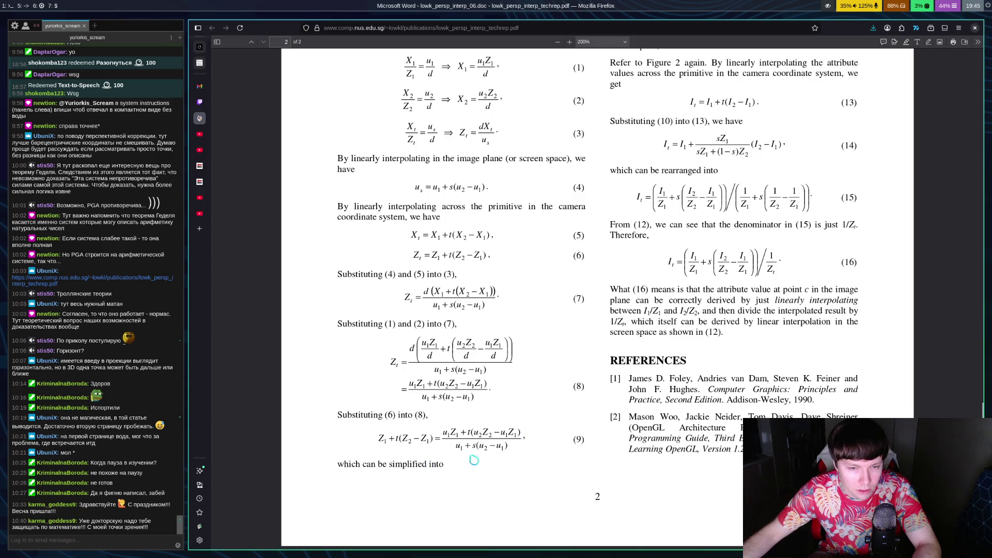
scroll(720, 280, "up", 1)
scroll(720, 280, "up", 8)
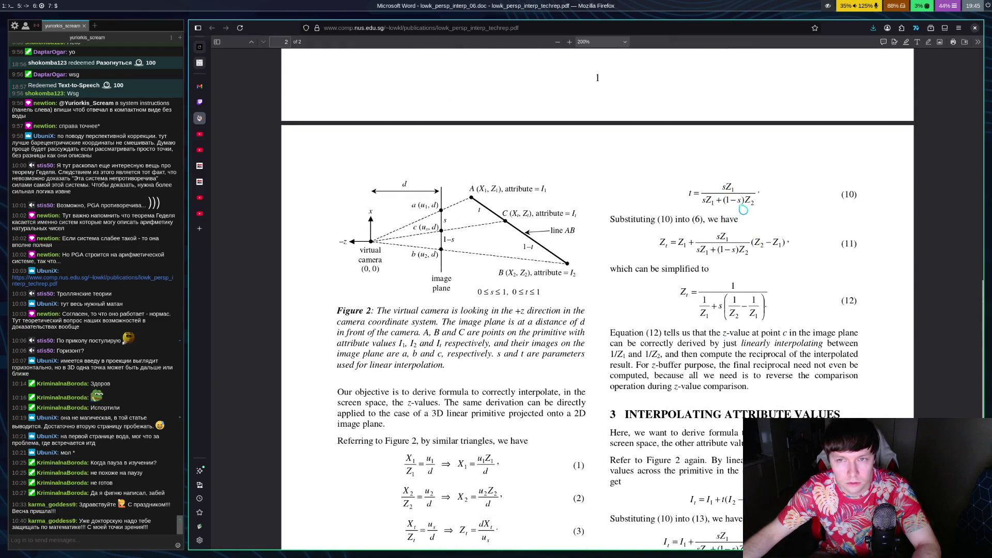
scroll(742, 209, "down", 8)
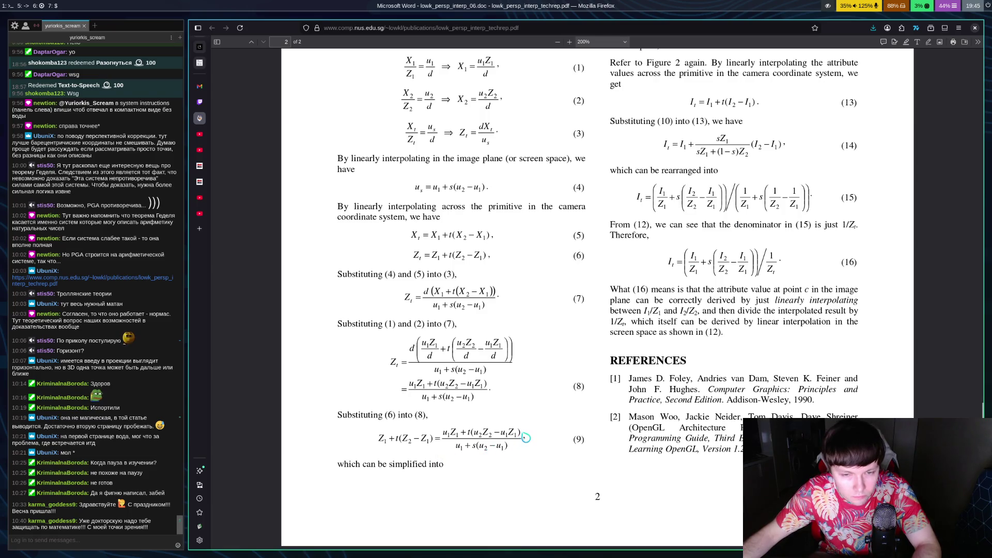
scroll(527, 437, "up", 3)
Zoom the paper out to 140% to fit page 2, then switch to the Twitch channel.
key("ctrl+minus")
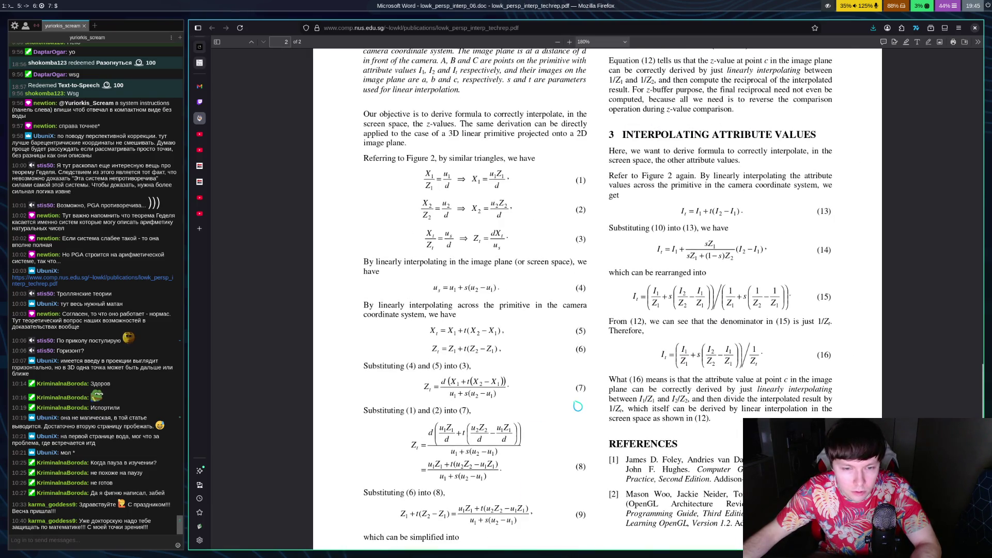
scroll(578, 406, "down", 1, "ctrl")
scroll(582, 405, "down", 2)
scroll(582, 405, "up", 4)
scroll(584, 405, "down", 1, "ctrl")
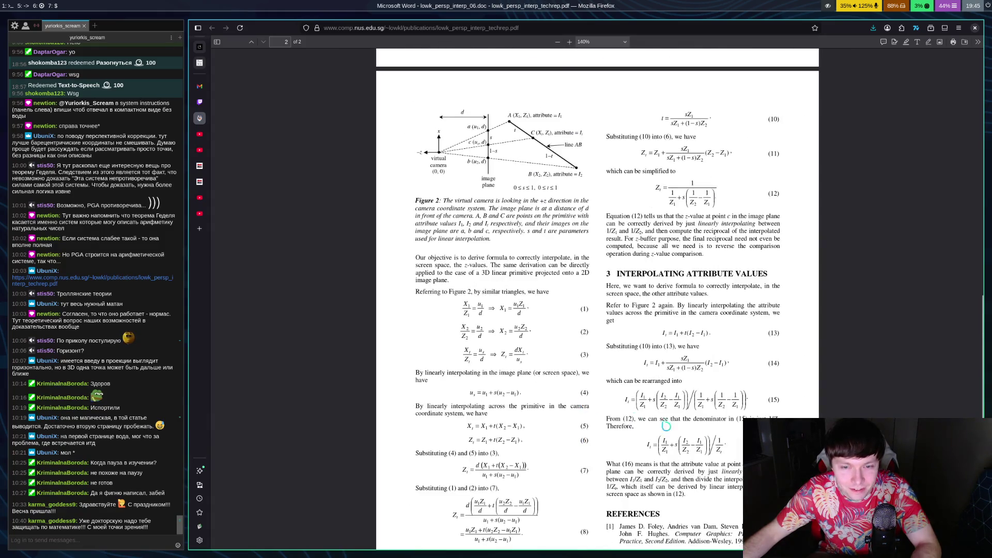
scroll(692, 424, "down", 3)
scroll(698, 432, "up", 2)
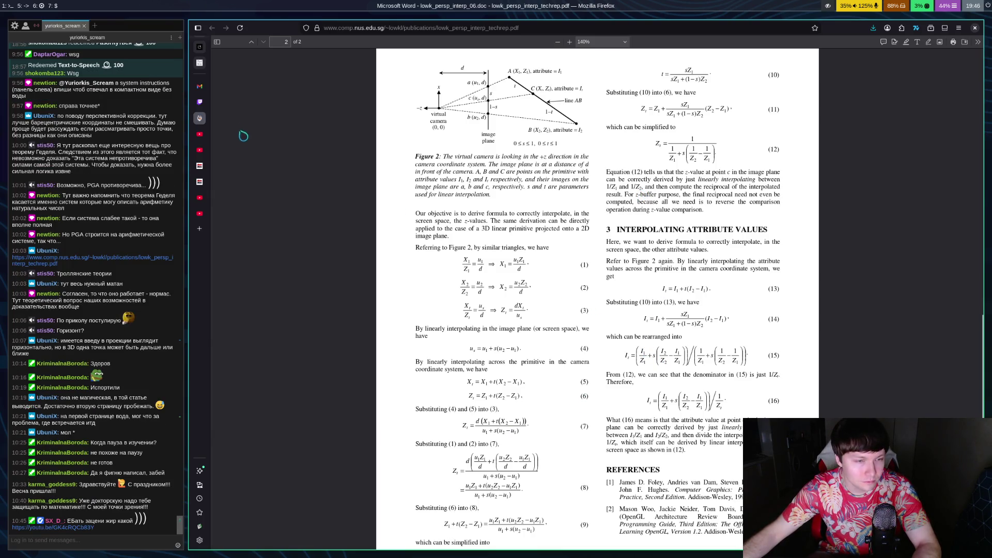
left_click(199, 102)
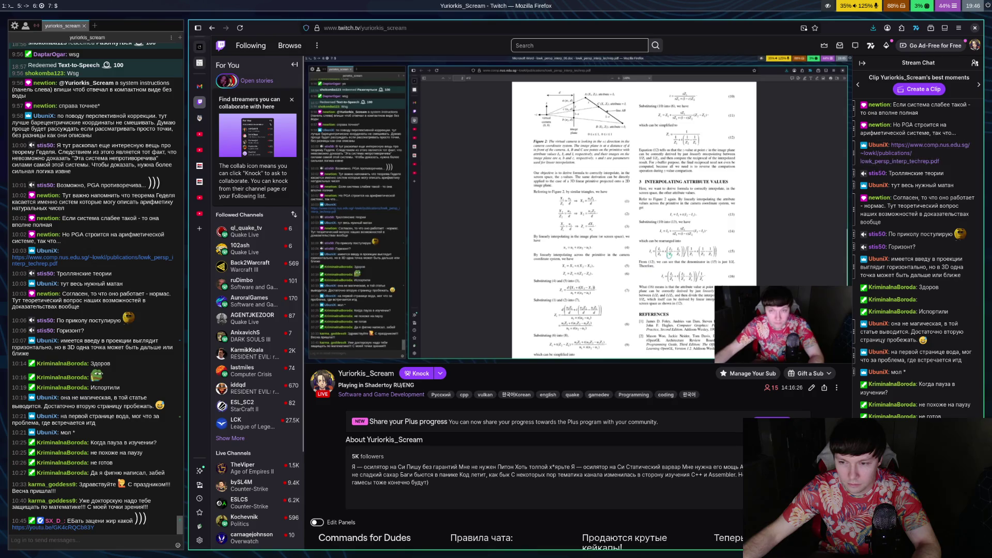
Open the chat's youtu.be link to 'Behind The Magic | The Lost Bus' and play it.
left_click(54, 527)
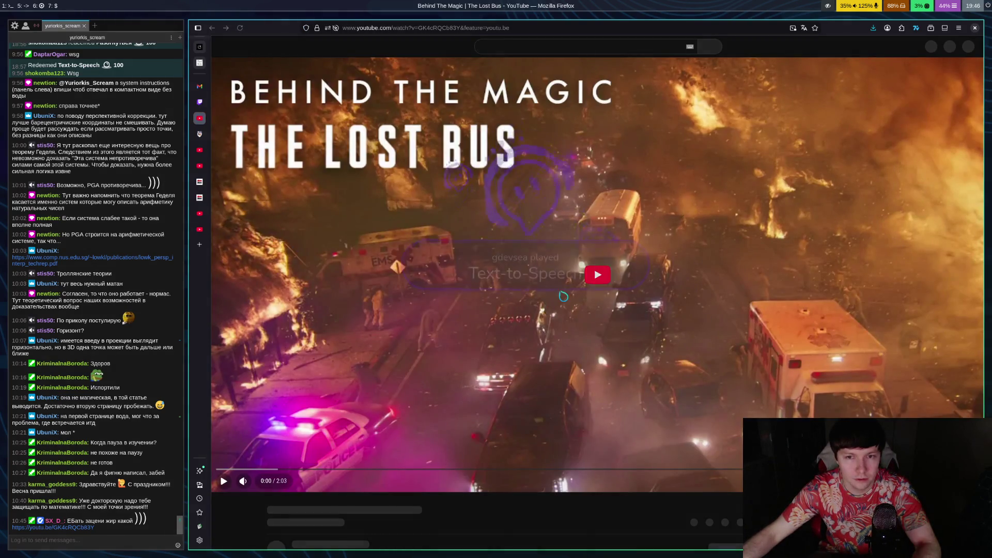
left_click(563, 296)
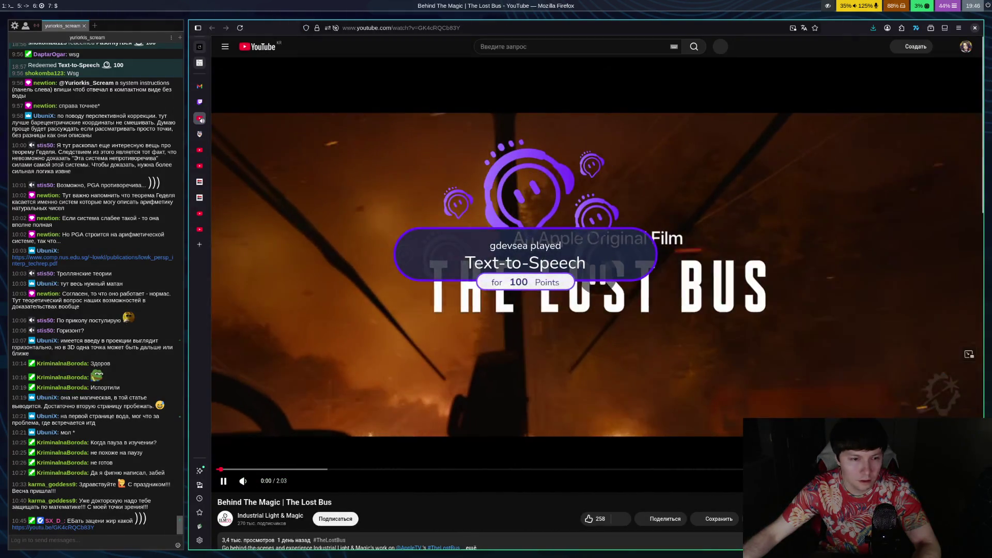
key("super+6")
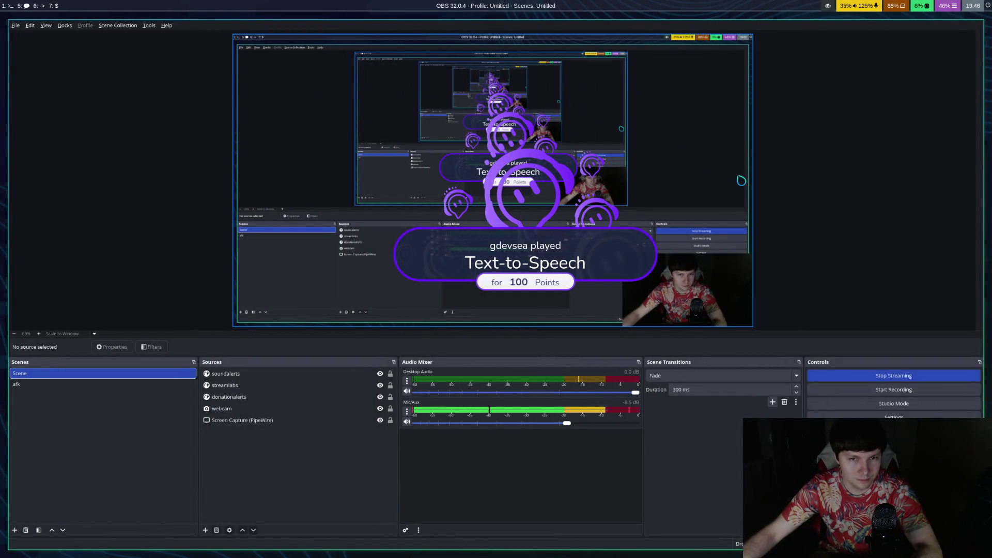
key("super+7")
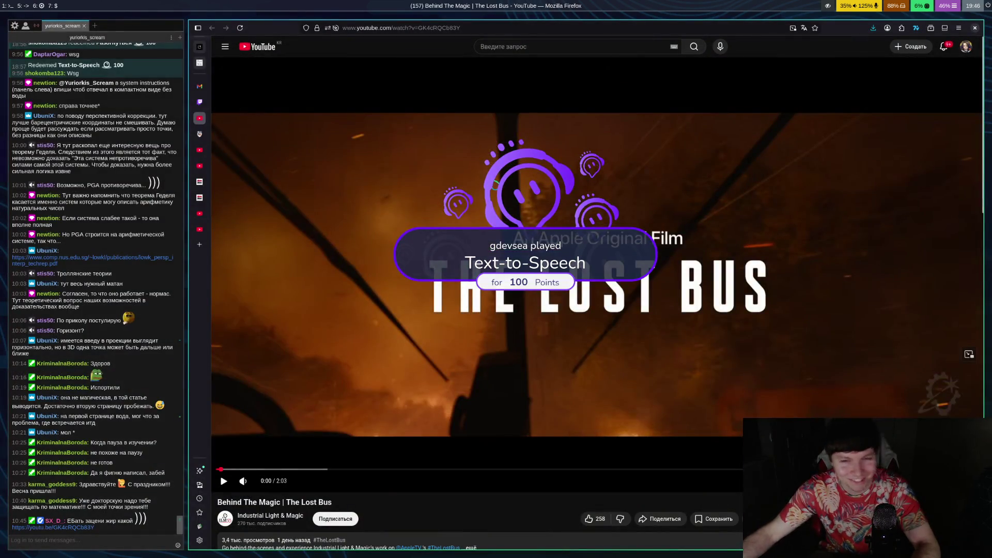
Watch 'The Lost Bus' behind-the-scenes video full screen to about 1:53, then exit full screen.
double_click(694, 251)
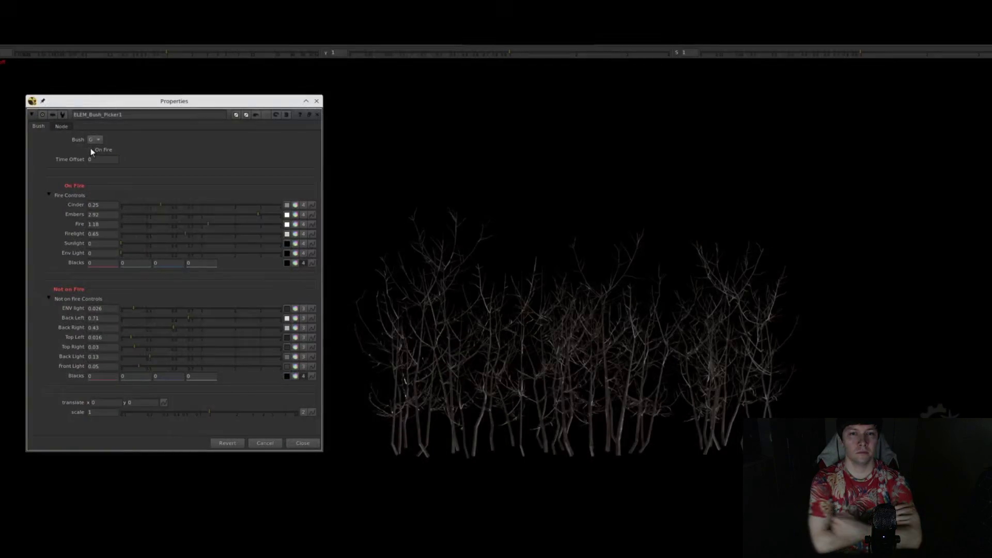
left_click(89, 149)
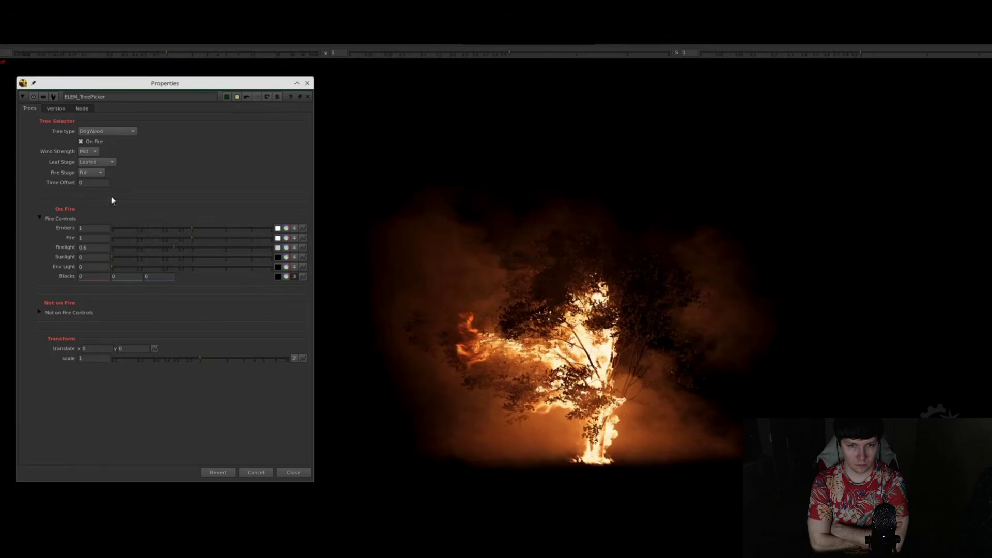
left_click_drag(209, 249, 202, 250)
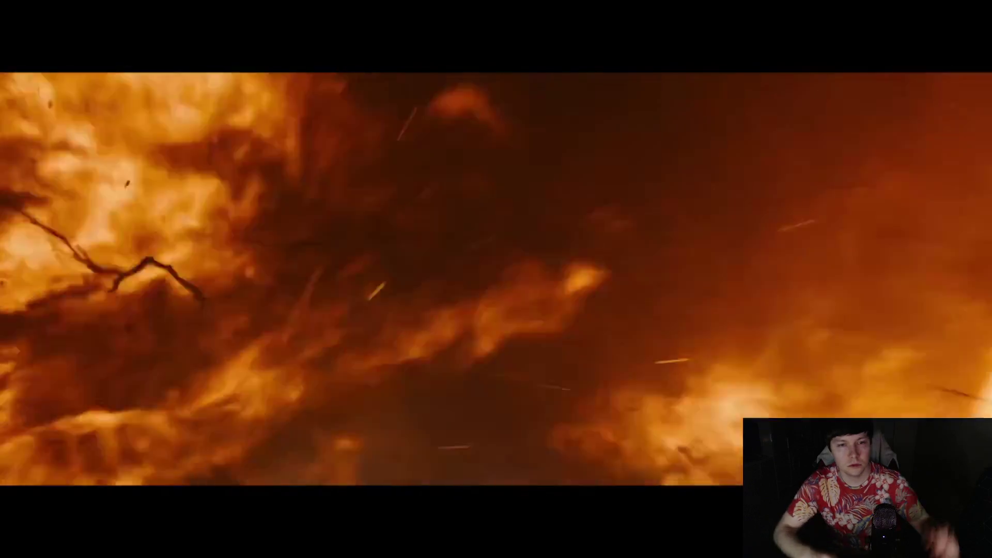
key("Escape")
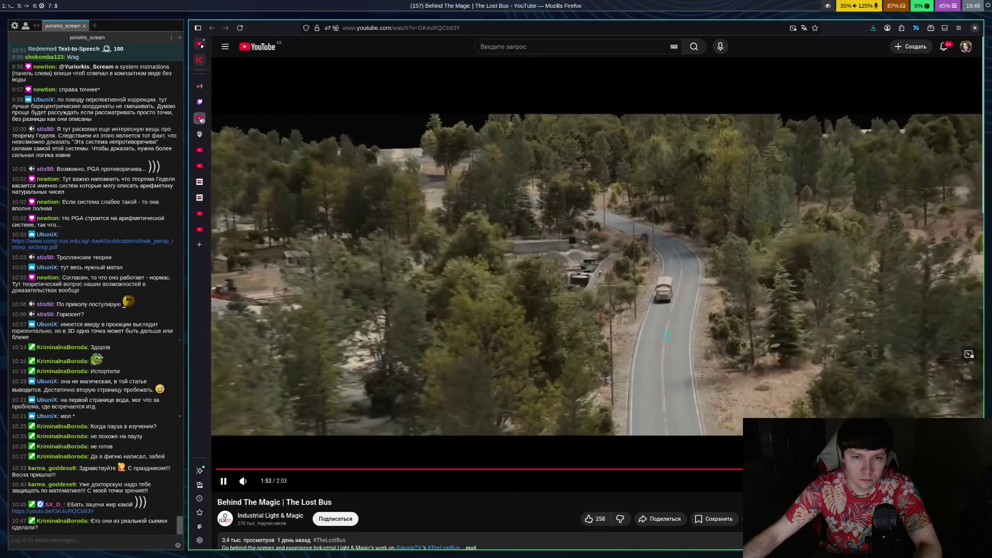
Pause and resume The Lost Bus video, glance at the comments, and let it end at 2:03.
left_click(666, 337)
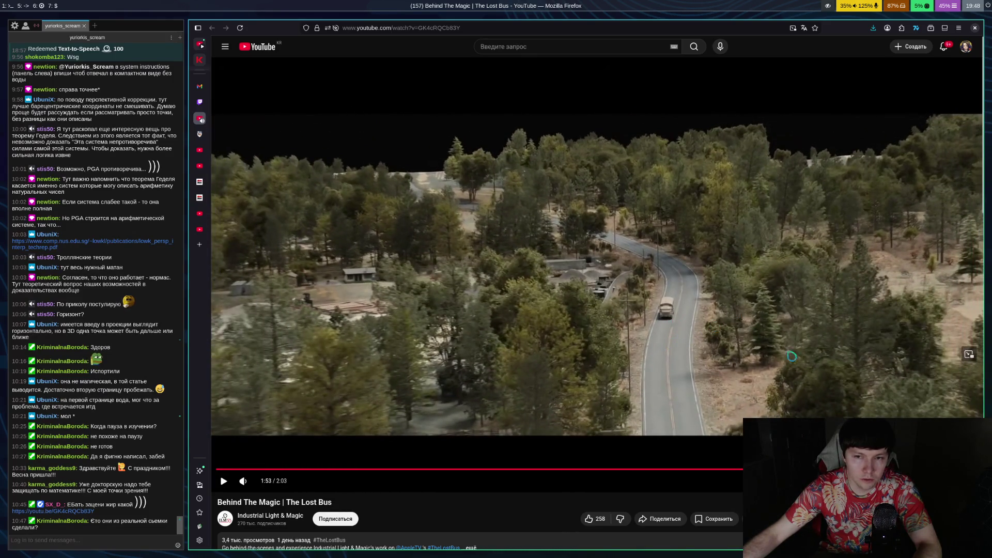
left_click(702, 371)
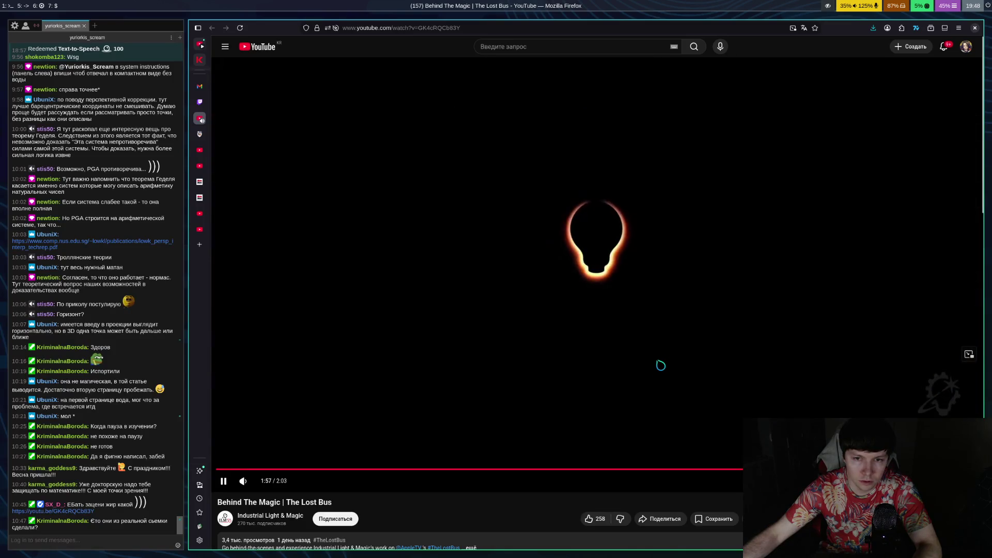
scroll(661, 344, "down", 2)
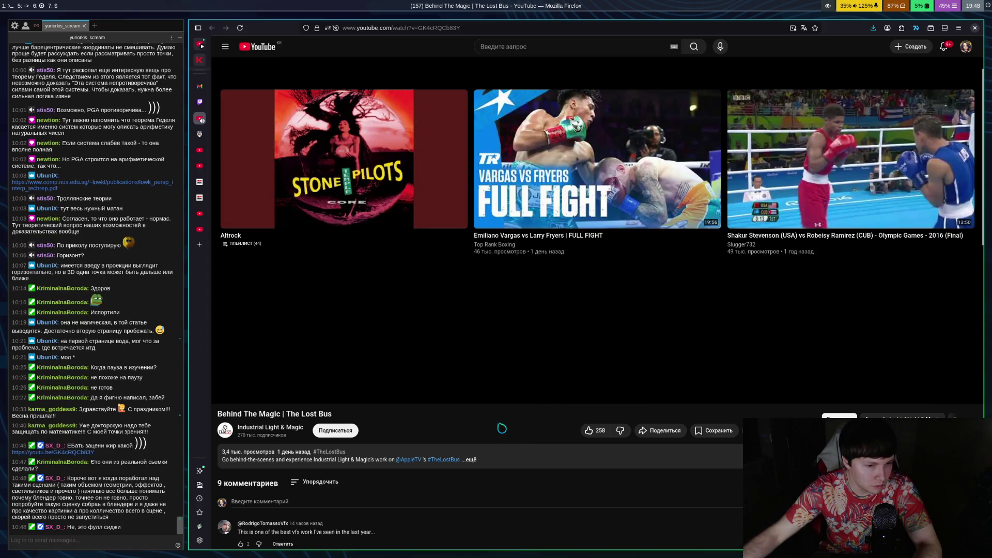
mouse_move(508, 373)
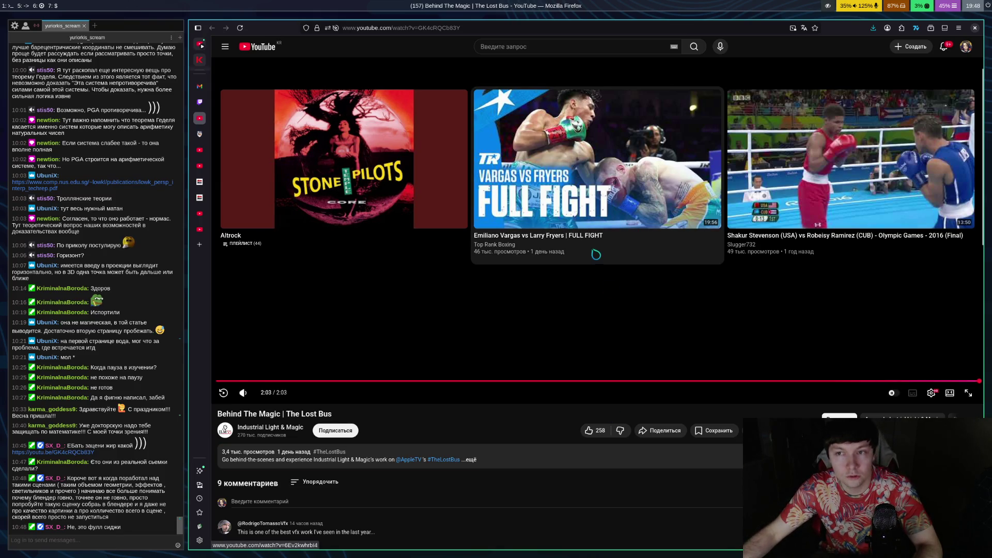
scroll(632, 231, "up", 3)
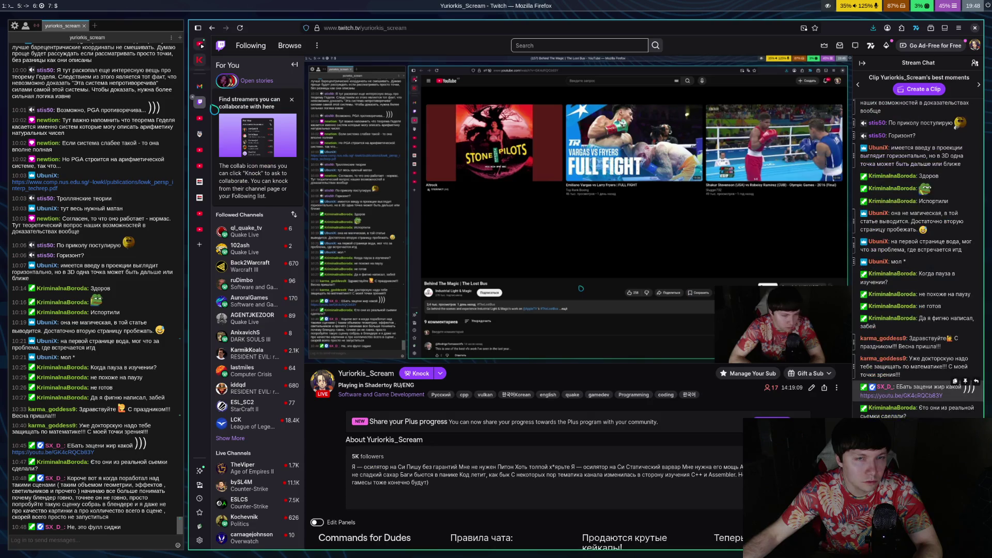
Return to the perspective interpolation paper on page 2 and tile Emacs with cybe1.glsl beside Firefox.
left_click(200, 101)
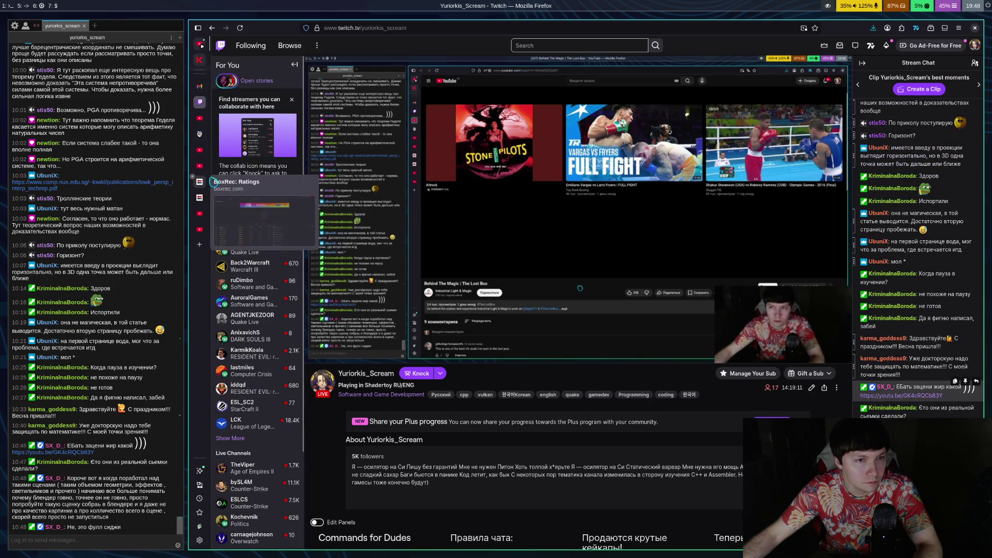
left_click(200, 134)
scroll(651, 326, "down", 2)
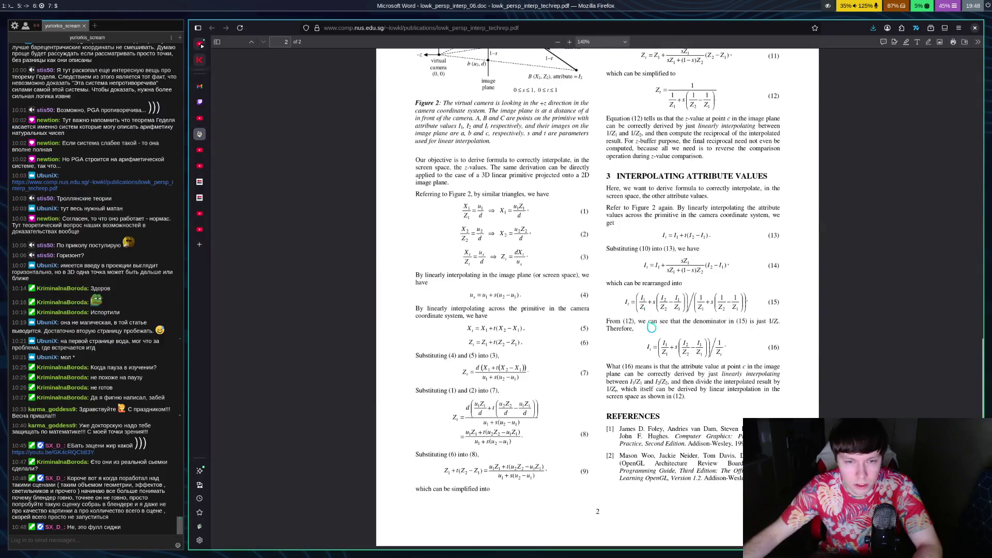
scroll(652, 326, "up", 1)
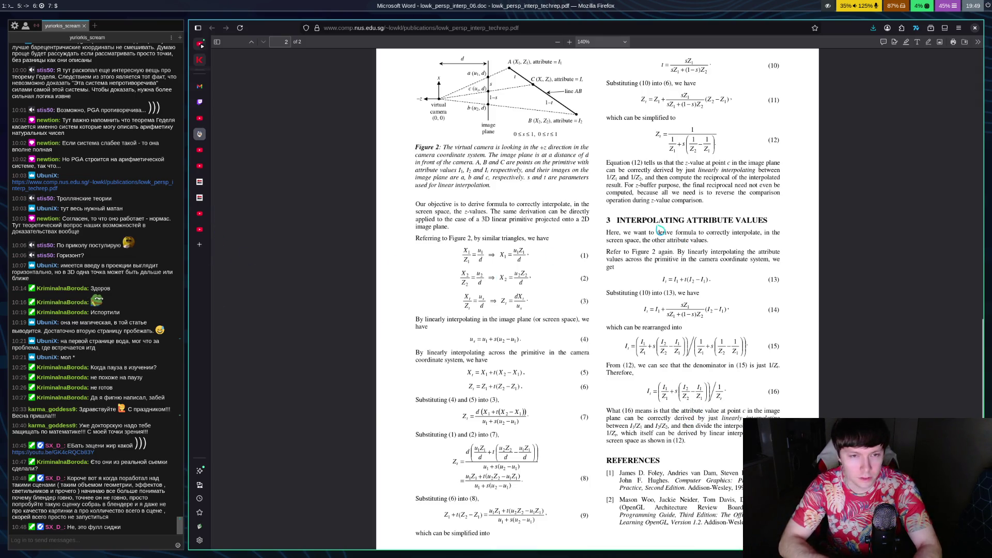
key("super+1")
key("super+shift+5")
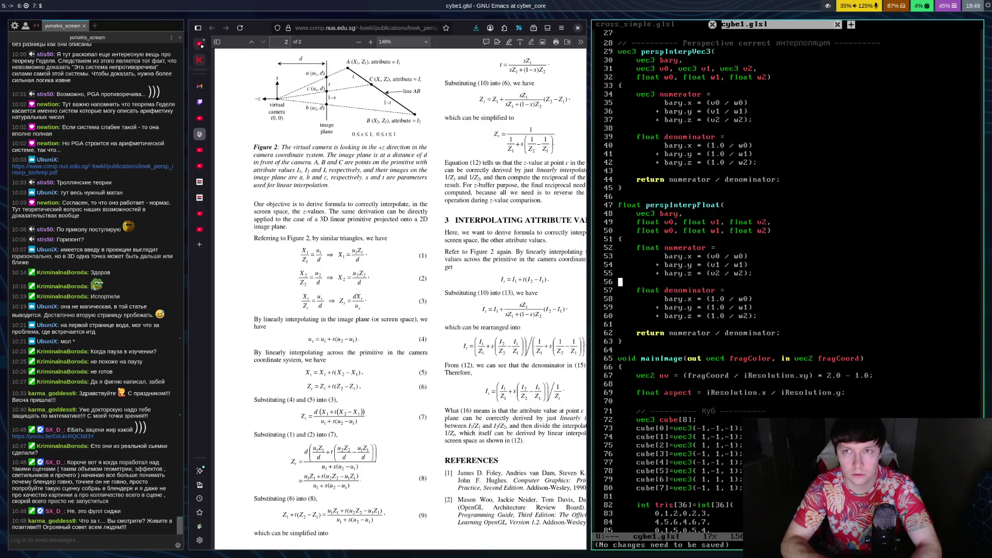
Open a new Emacs tab and browse the find-file prompt into ~/math/LinearAlgebra.
key("ctrl+x")
key("t")
key("2")
key("ctrl+x")
key("ctrl+f")
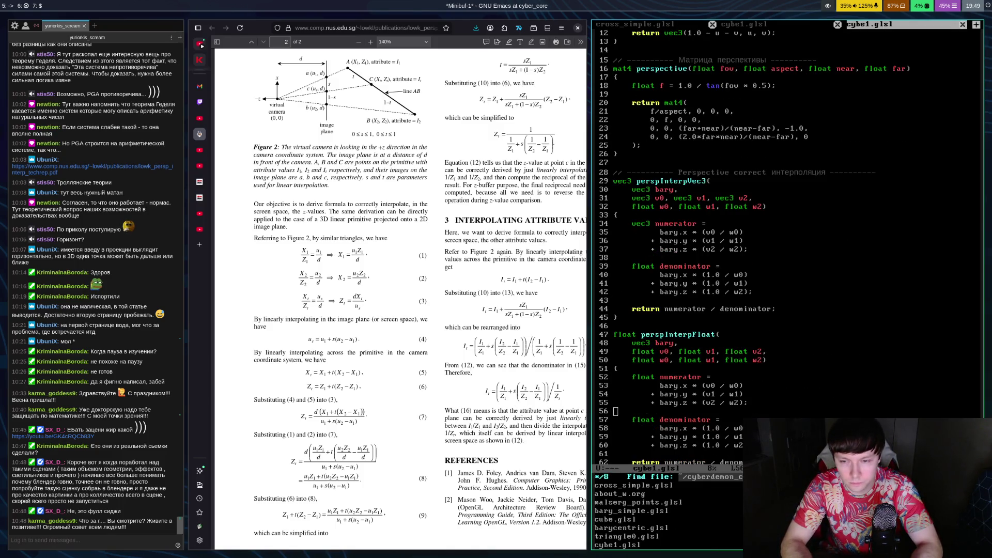
key("BackSpace")
type("math/")
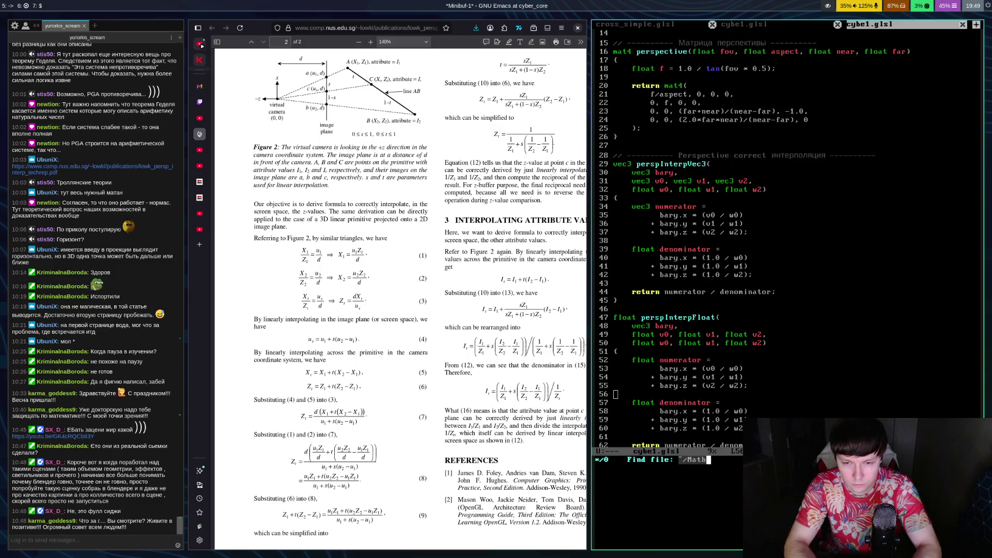
key("Down")
key("Down")
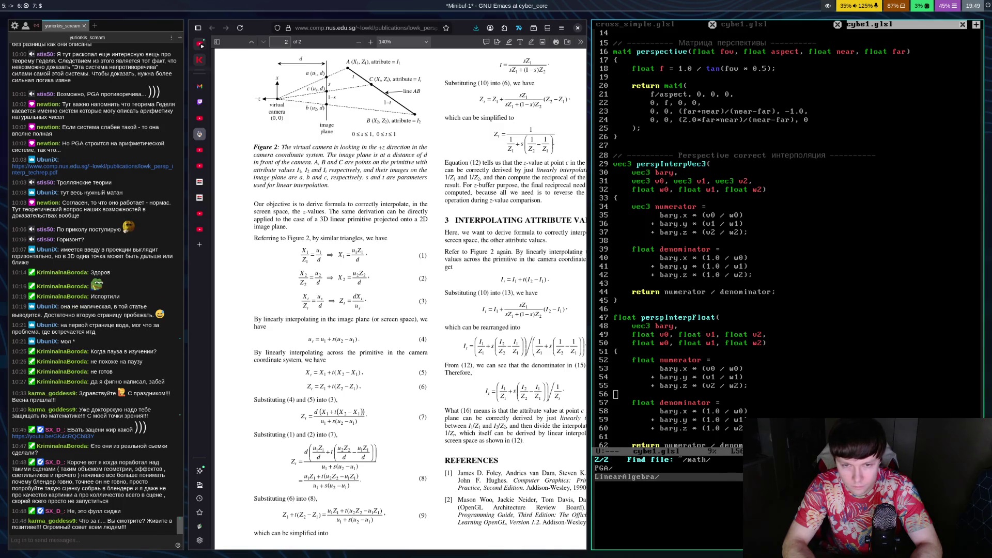
key("Return")
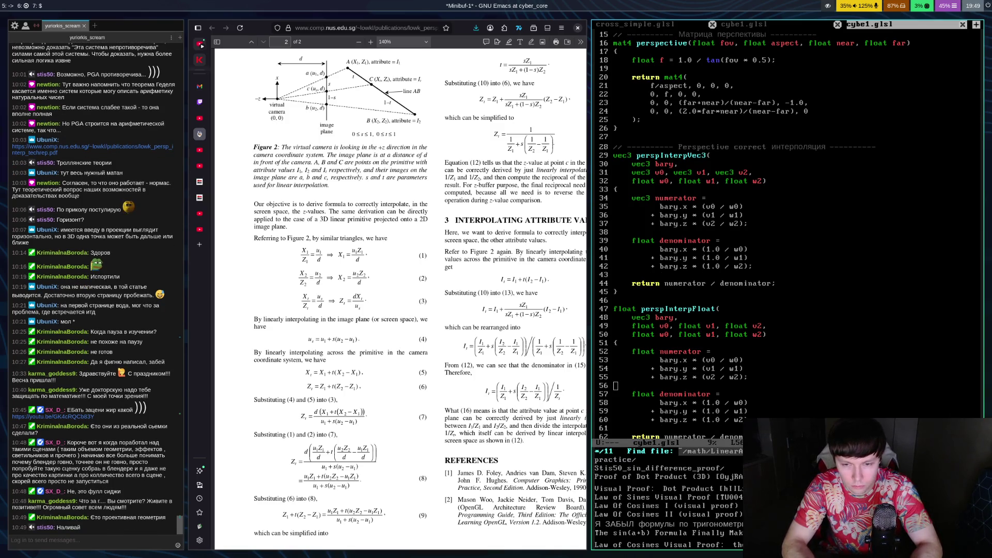
Back out to ~/math/, open PGA/practice.org, and add an empty line at its end.
key("Down")
key("Down")
key("Down")
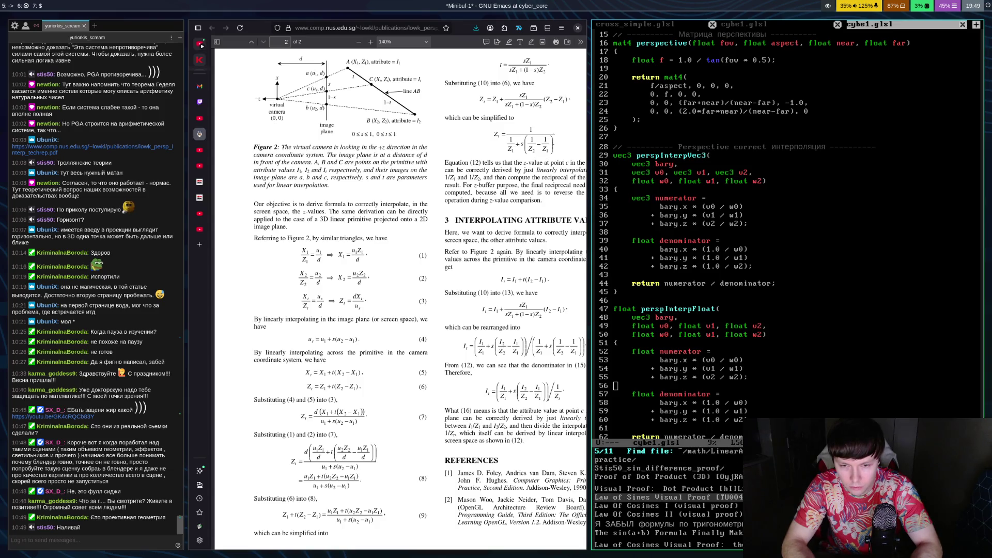
key("Up")
key("Up")
key("Up")
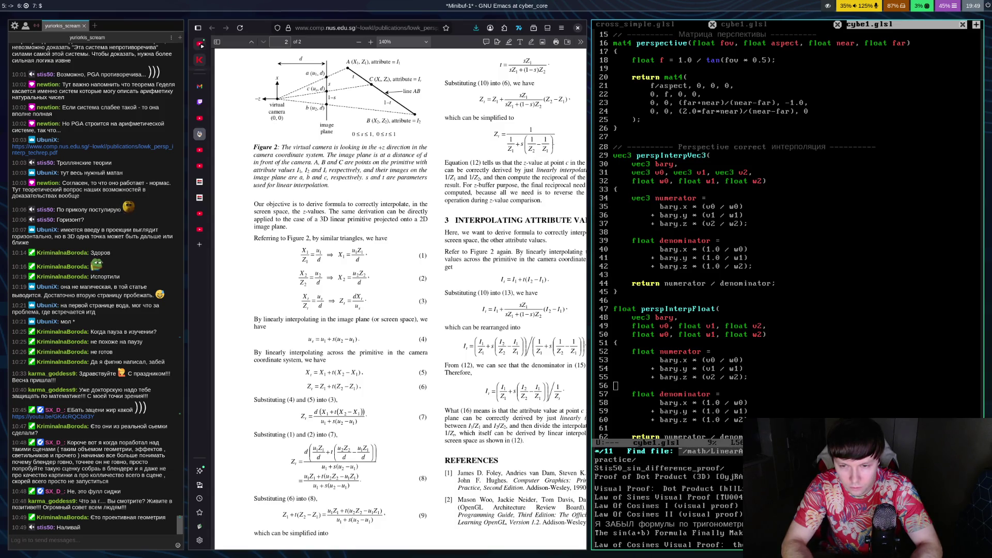
key("BackSpace")
type("PGA/")
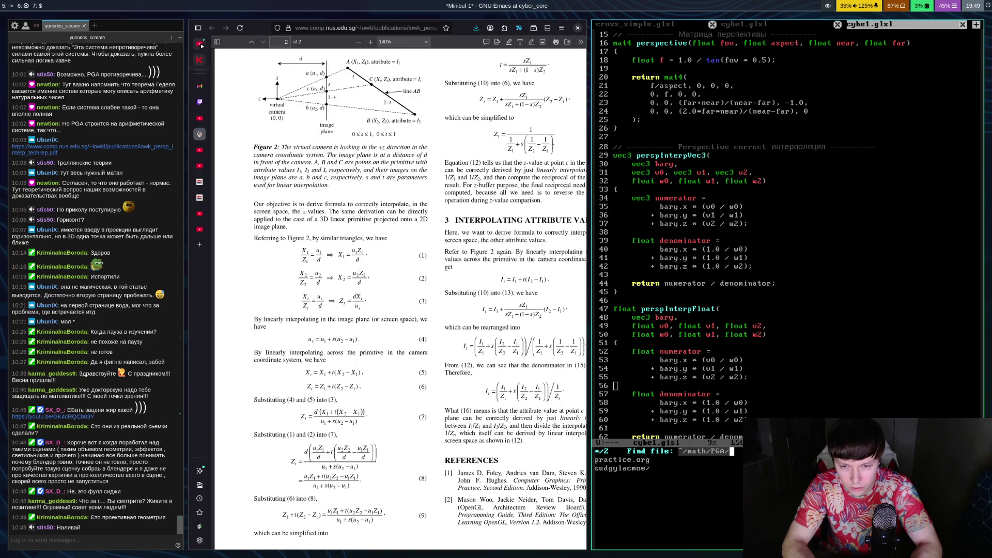
key("Return")
key("alt+greater")
key("Return")
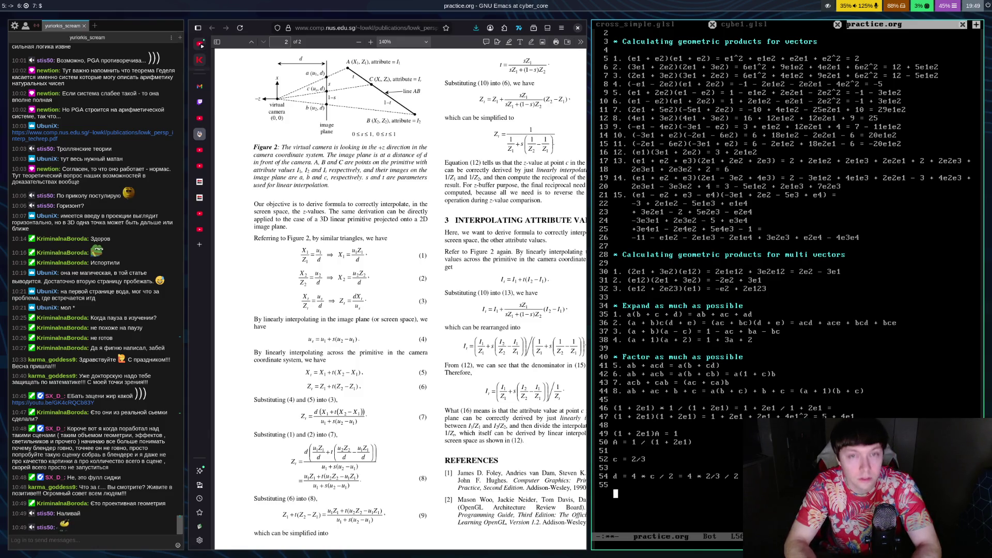
Write 'Z1 + t(Z2 - Z1) = u1Z1 + t(' on line 56, save, and start the expanded line below.
type("21 ")
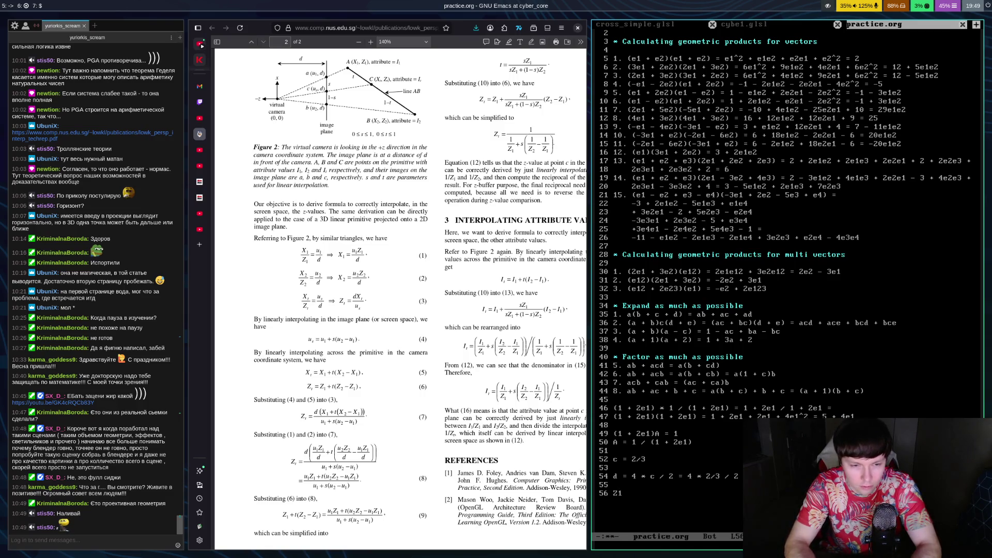
type("+ t(")
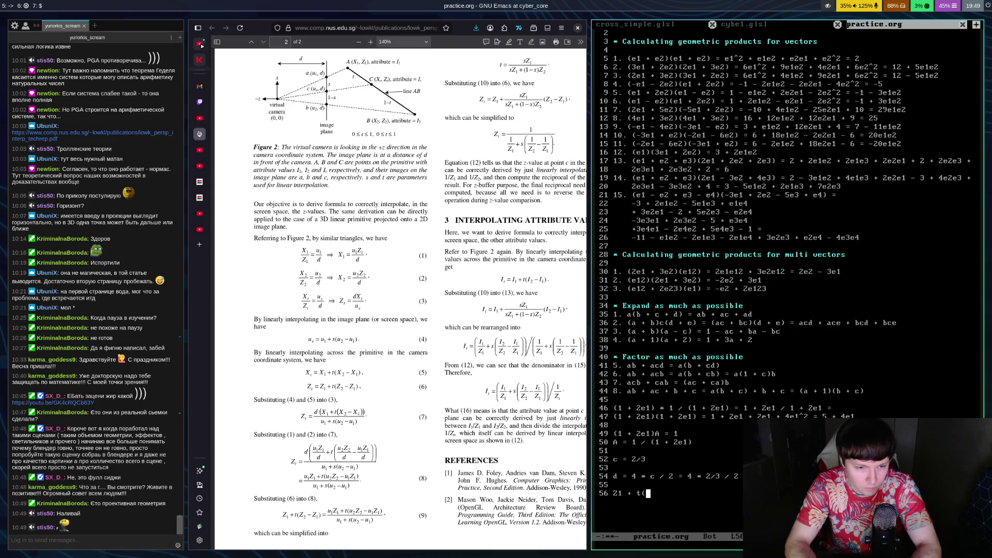
type("22 - ")
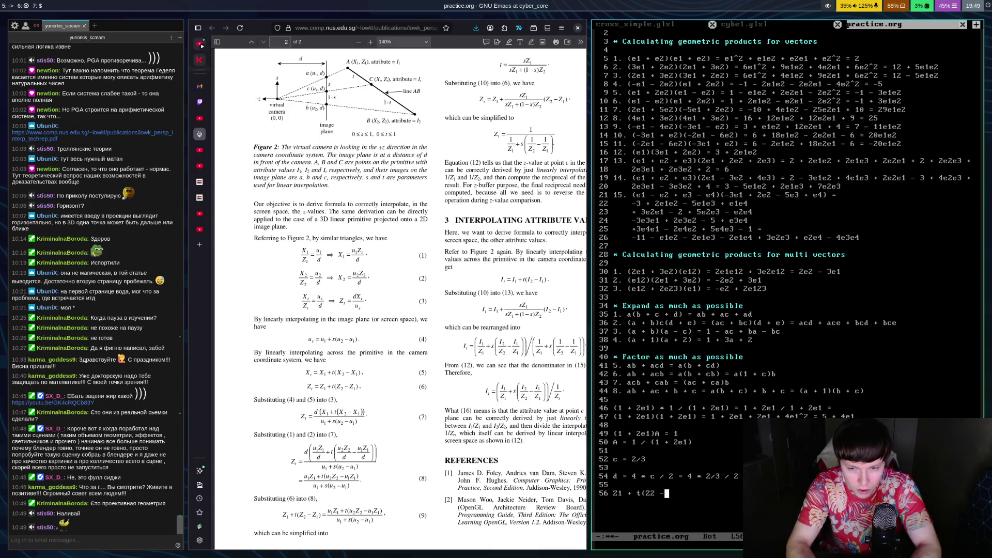
type("Z1) = u1Z1")
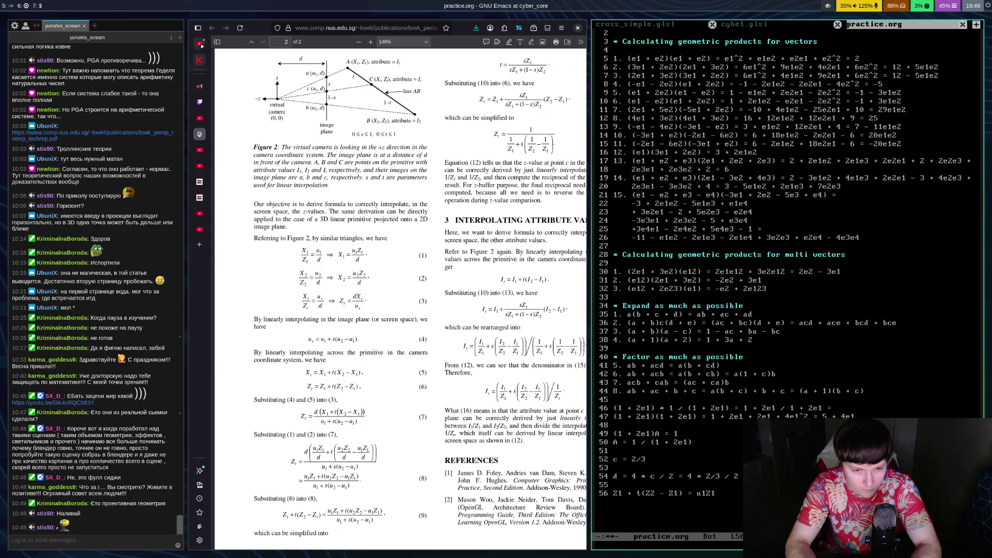
type(" + t")
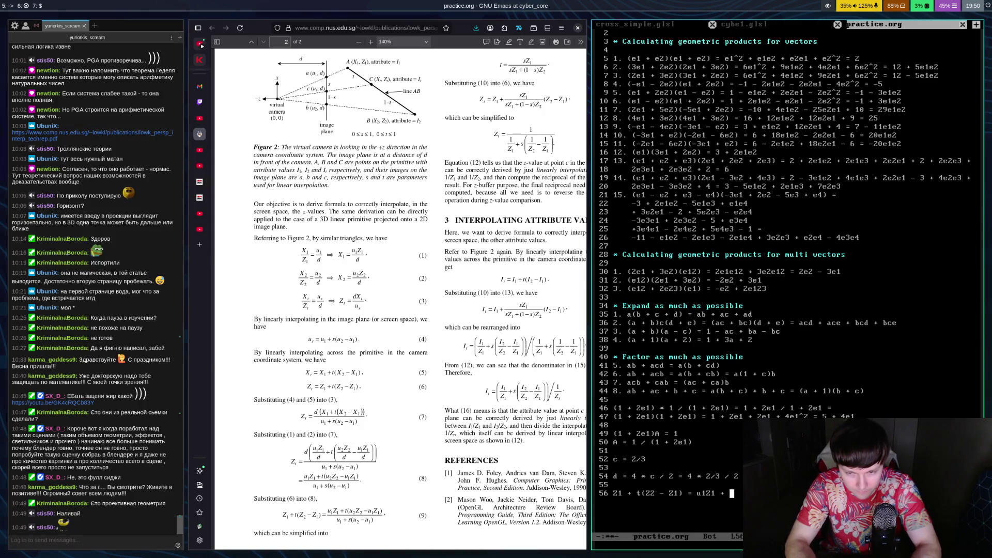
type("(u")
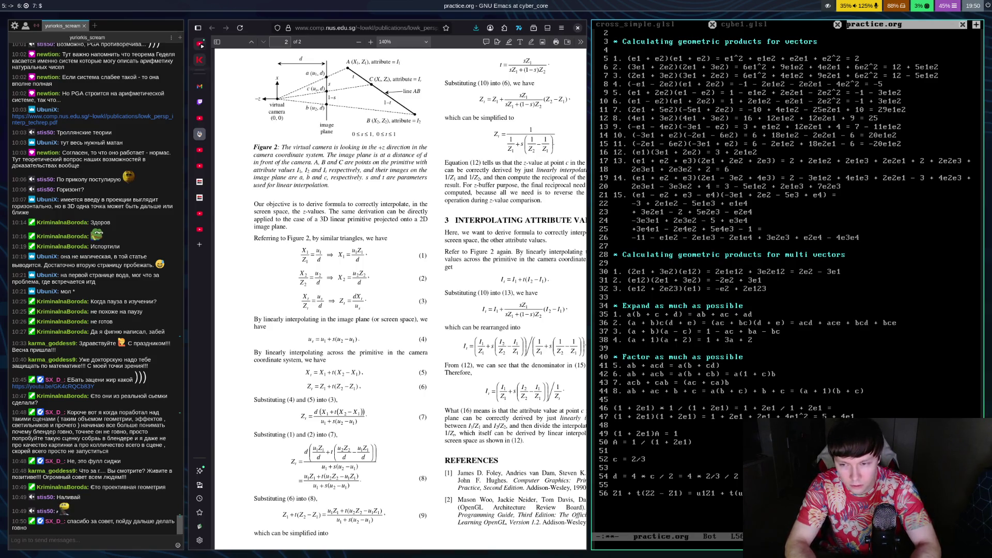
key("Return")
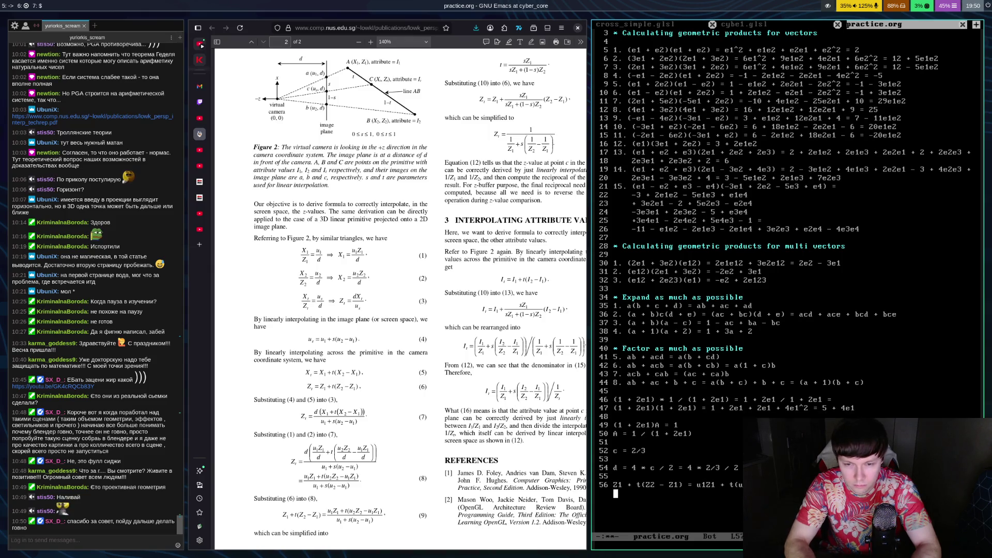
key("ctrl+x")
key("ctrl+s")
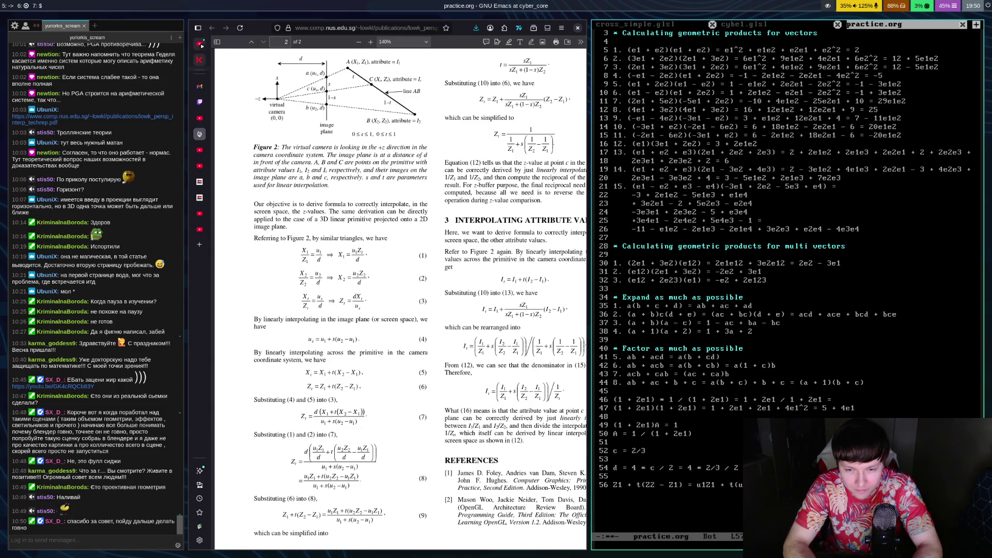
type("z1")
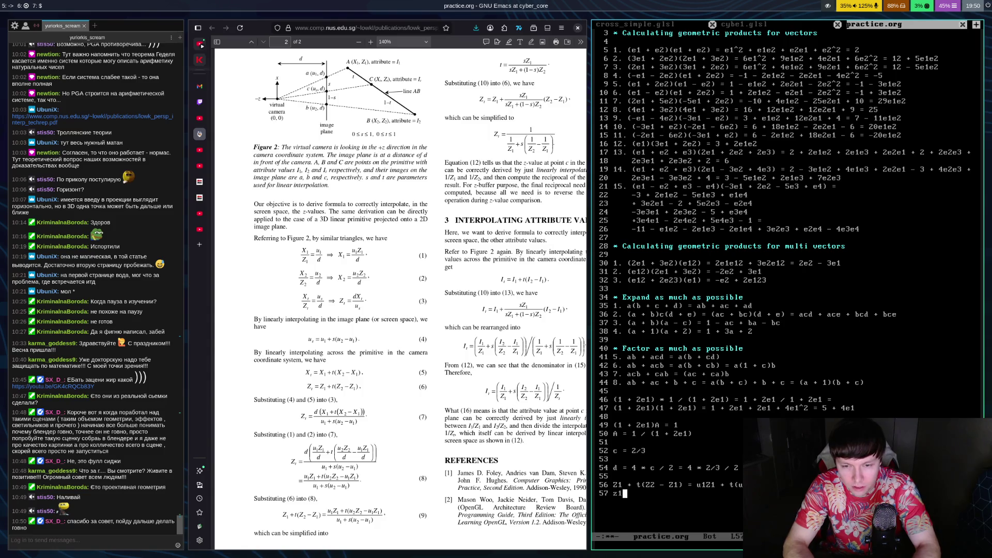
type("1 + tz2 - tz1 ")
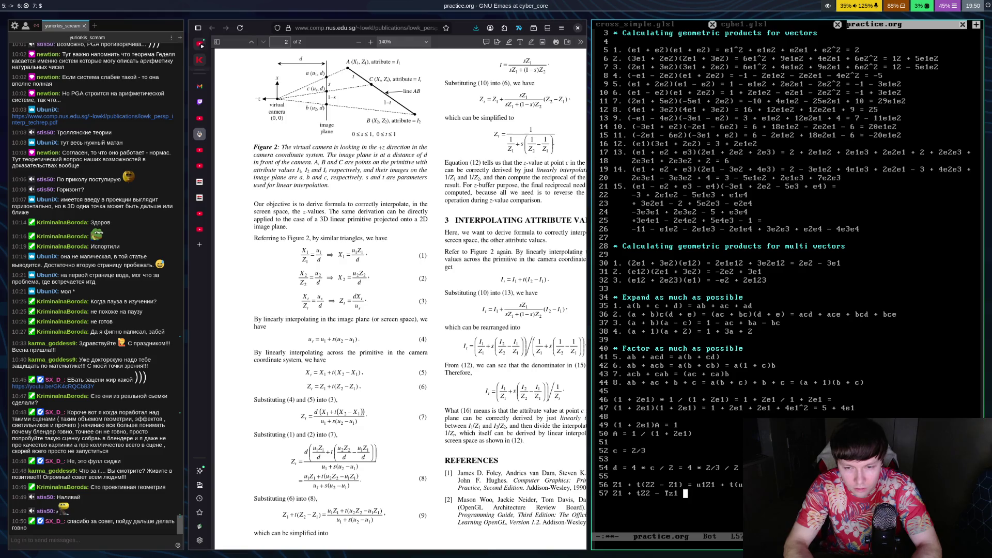
type("= ")
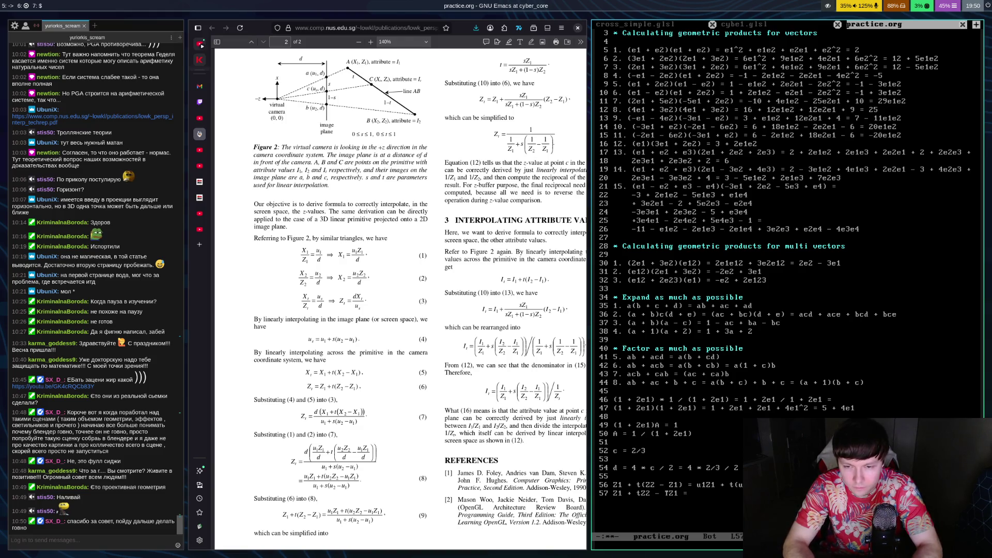
type("u")
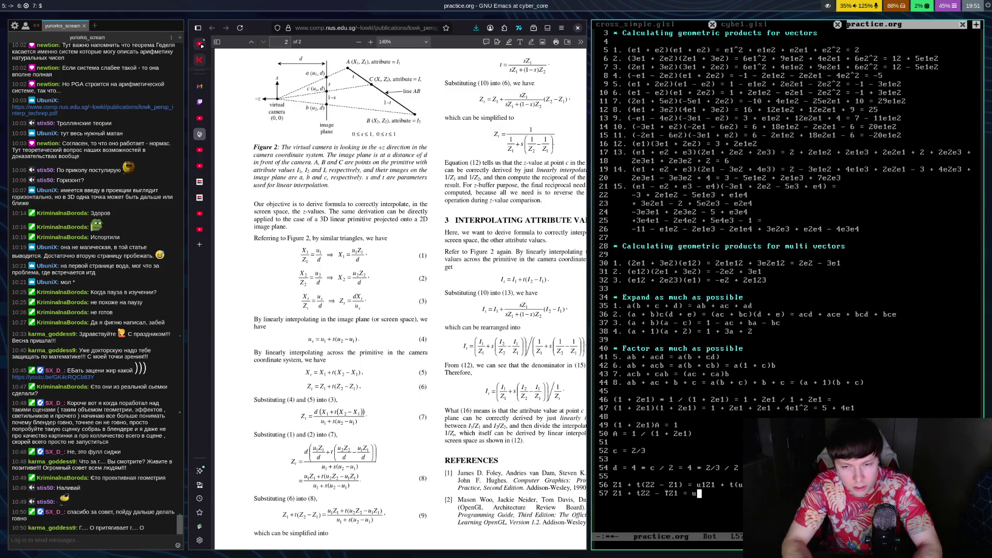
Complete line 57 as 'Z1 + tZ2 - tZ1 = u1Z1 + tu2Z', add an empty line, and save.
key("BackSpace")
type("u1")
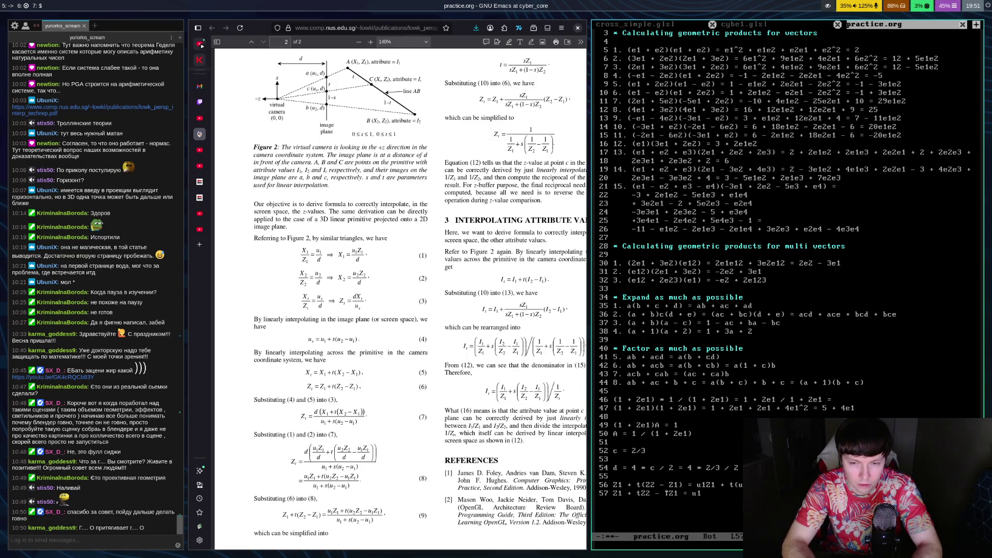
key("BackSpace")
key("BackSpace")
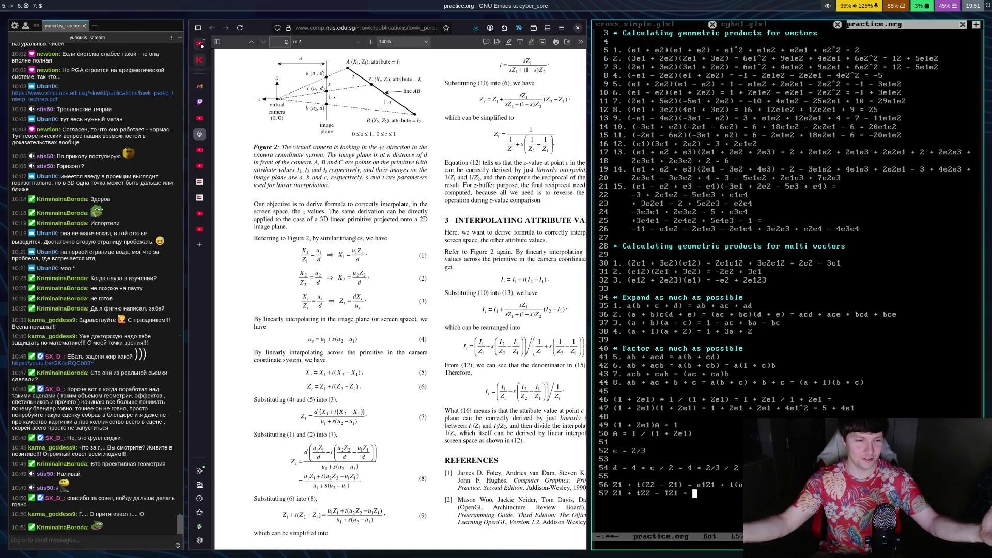
type("u1Z1")
type(" + t")
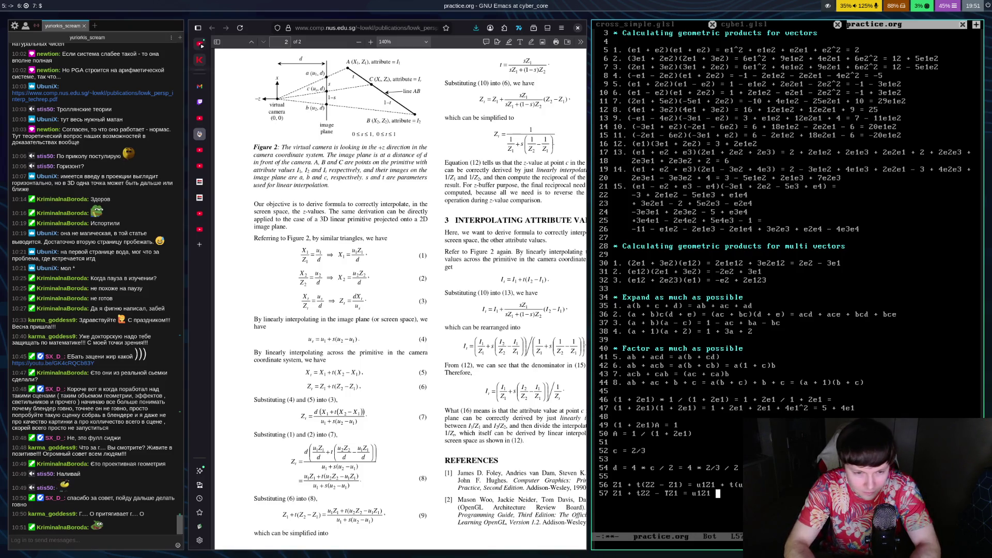
type("u")
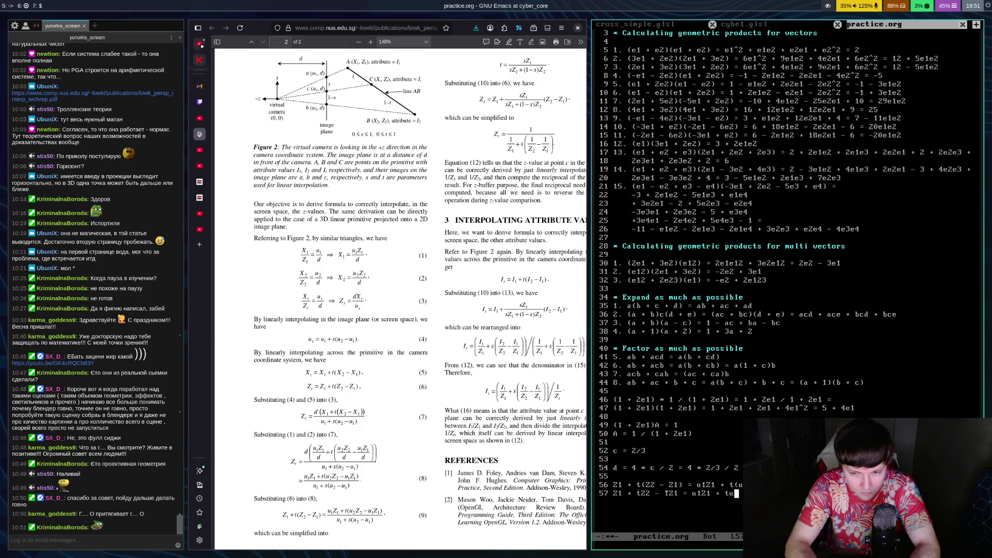
type("2Z")
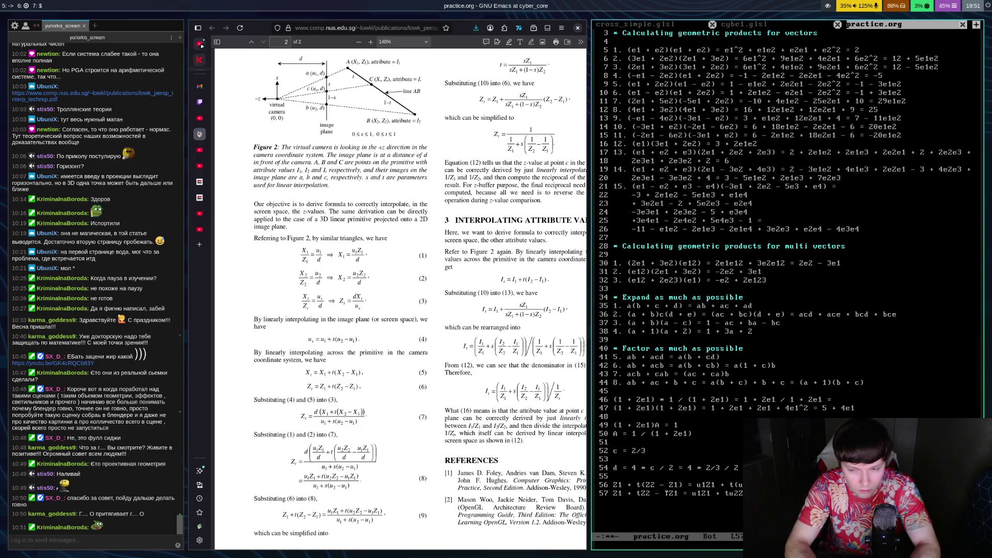
key("Return")
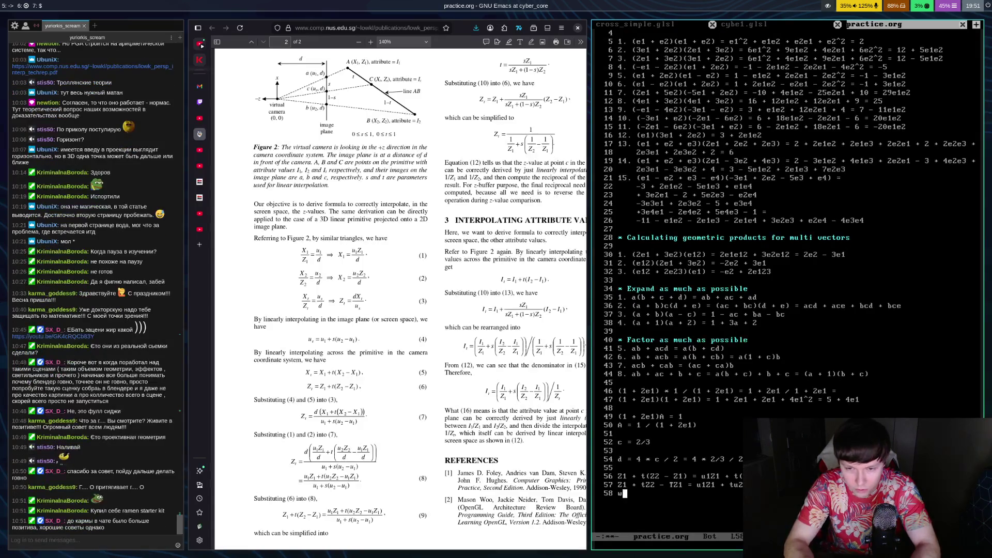
key("ctrl+x")
key("ctrl+s")
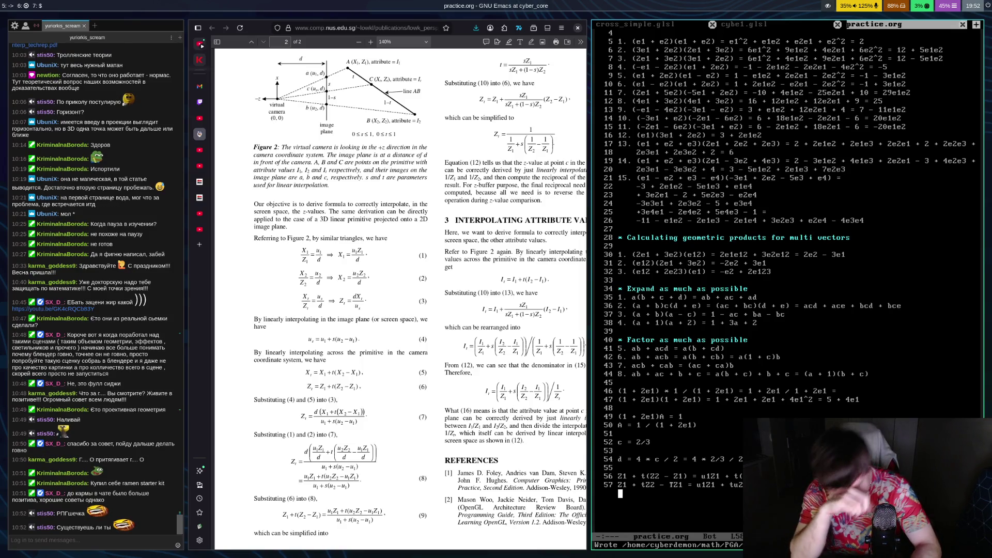
Delete expanded line 57 so the saved notes end with 'Z1 + t(Z2 - Z1) = u1Z1 + t('.
type("Z1")
key("BackSpace")
key("BackSpace")
key("ctrl+x")
key("ctrl+s")
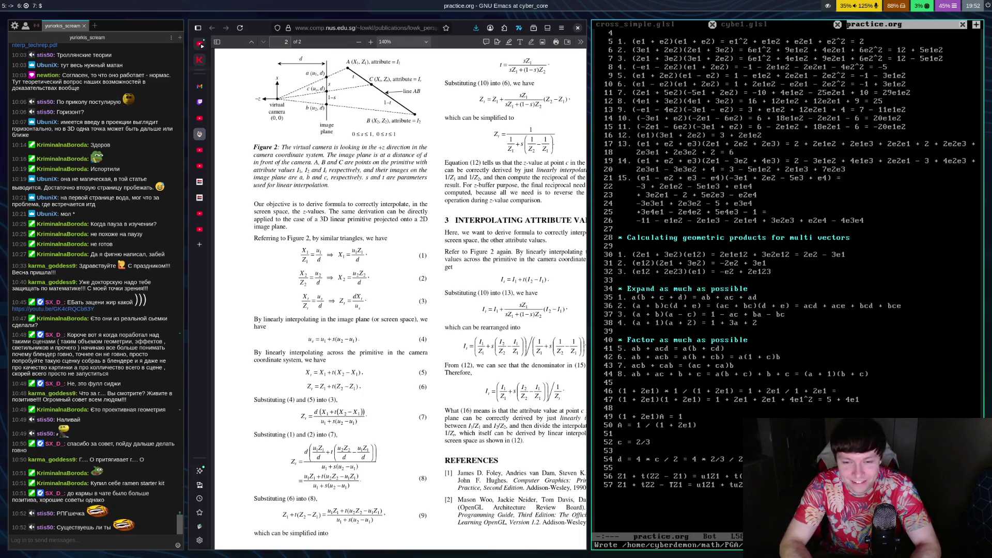
key("ctrl+x")
key("ctrl+s")
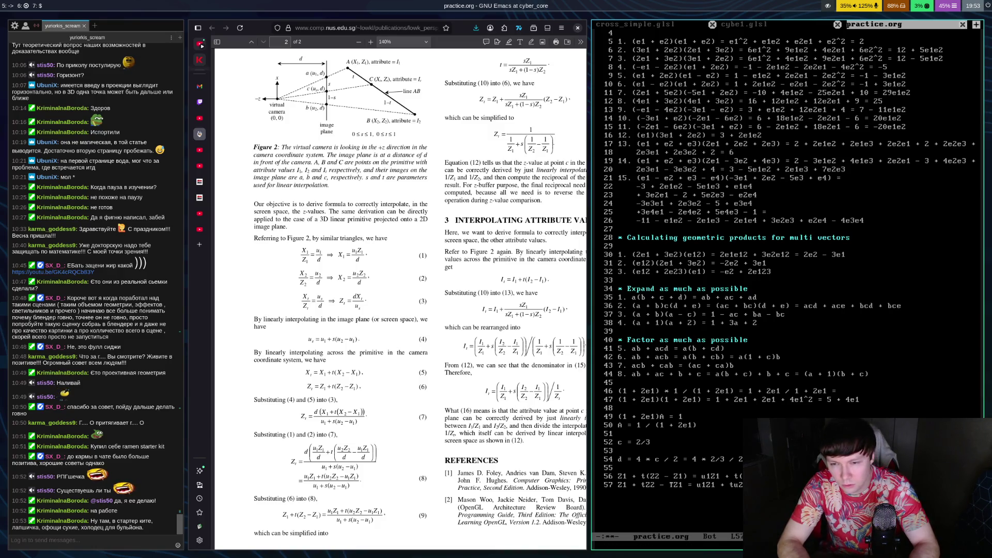
key("BackSpace")
key("BackSpace")
key("BackSpace")
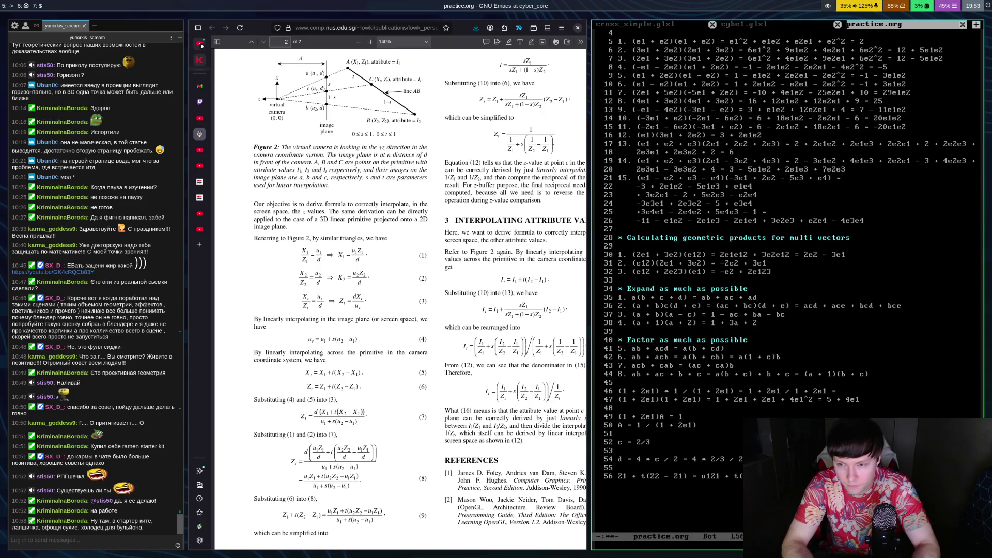
key("Return")
Save the notes and begin line 57 with 't = u1Z1 + t(u2Z2 - u1Z1) /'.
key("ctrl+x")
key("ctrl+s")
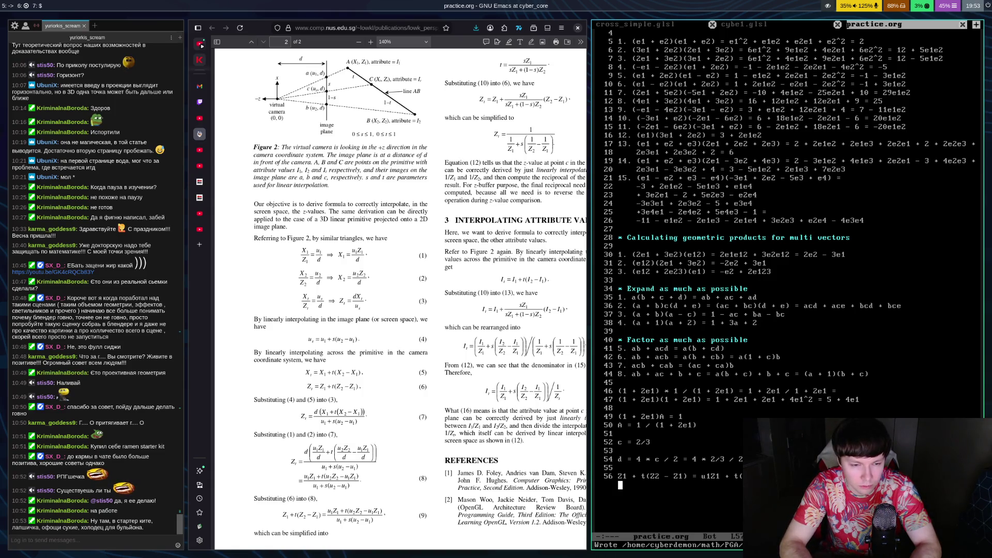
type("Z1")
key("BackSpace")
key("BackSpace")
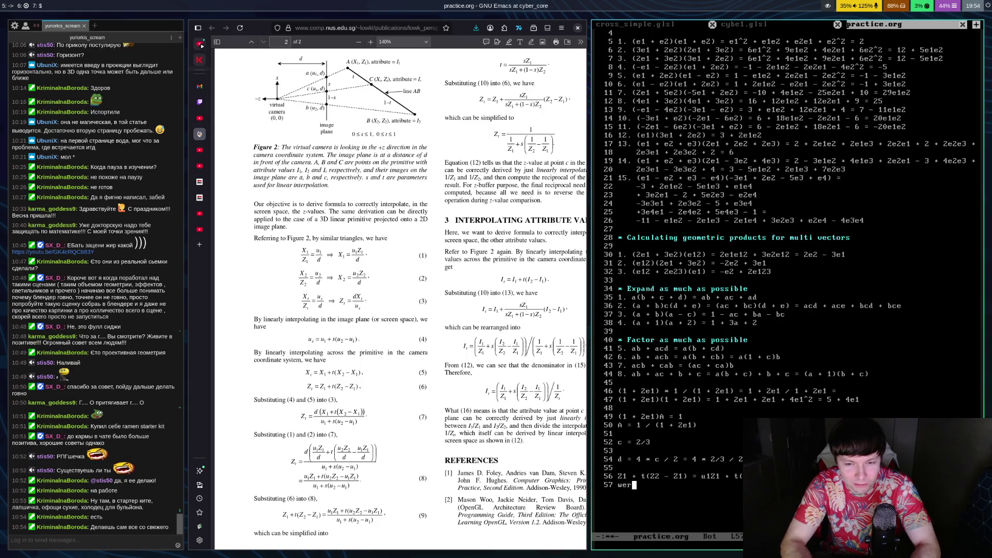
key("ctrl+x")
key("ctrl+s")
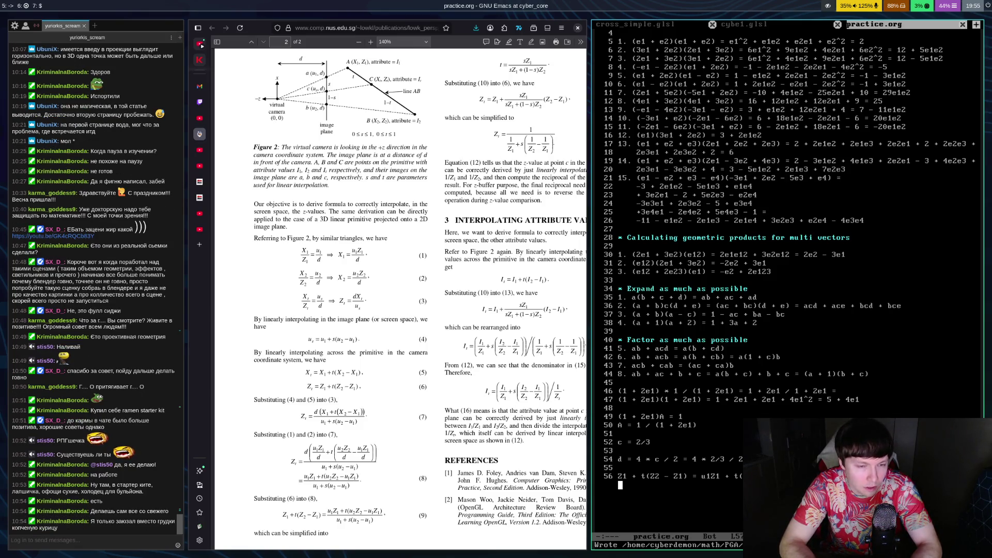
type("t =")
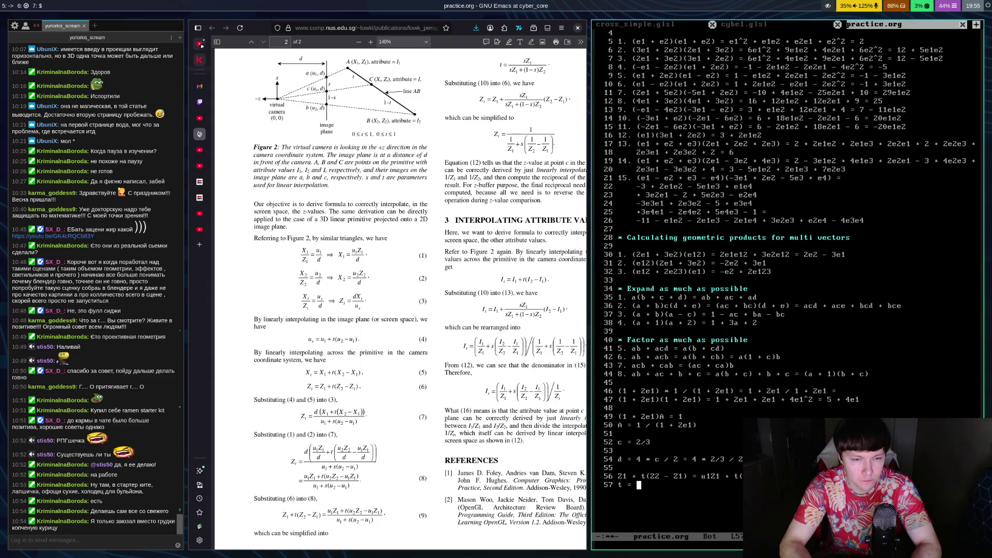
type("u121")
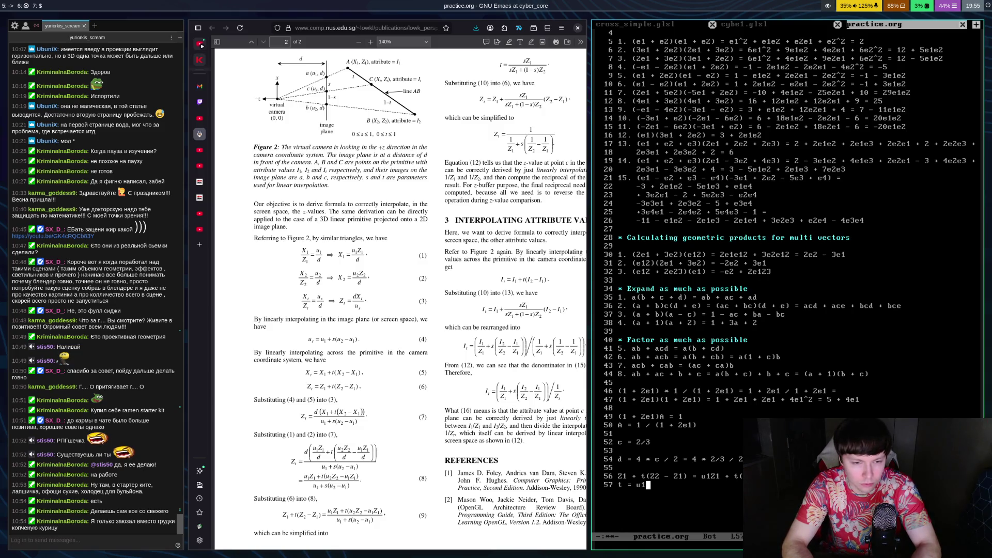
type(" +")
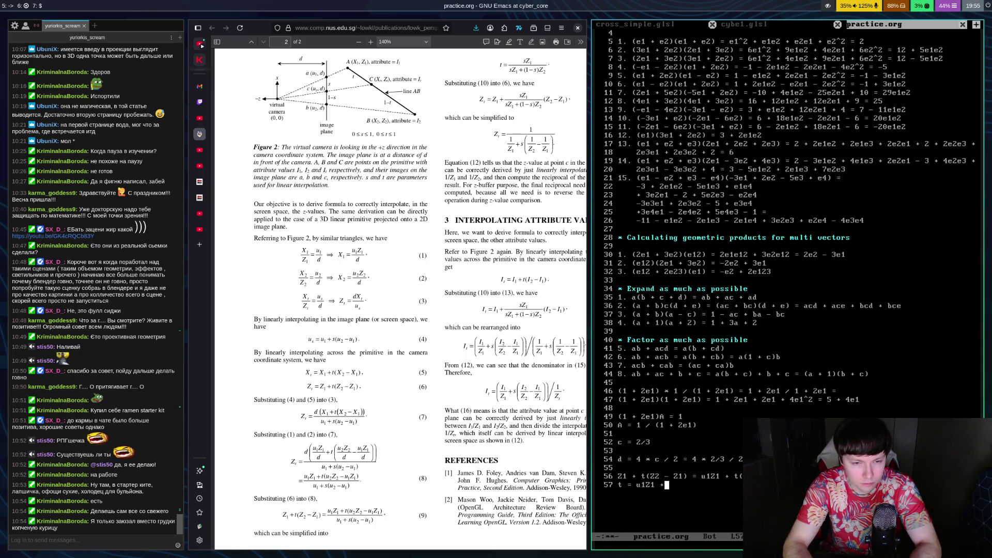
type(" t(u2")
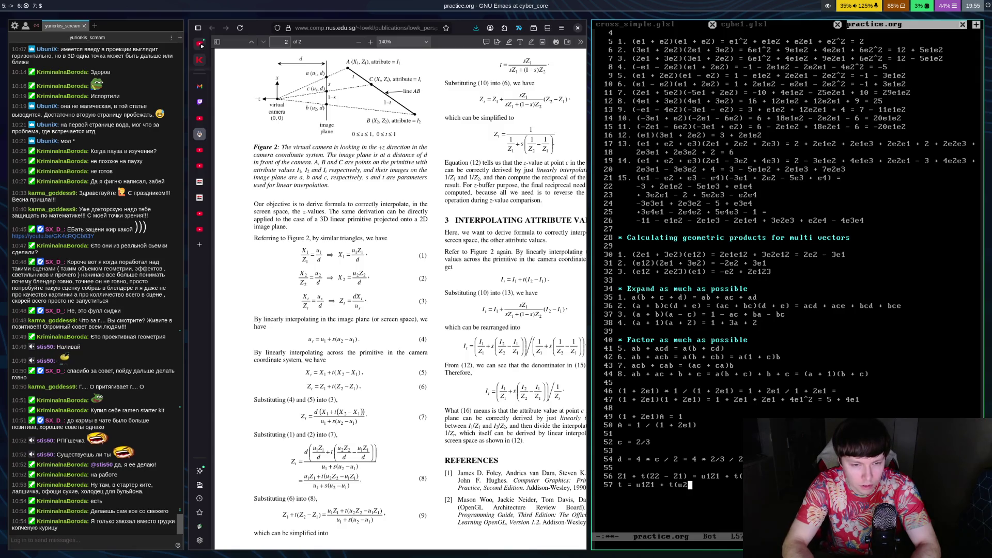
type("22 -")
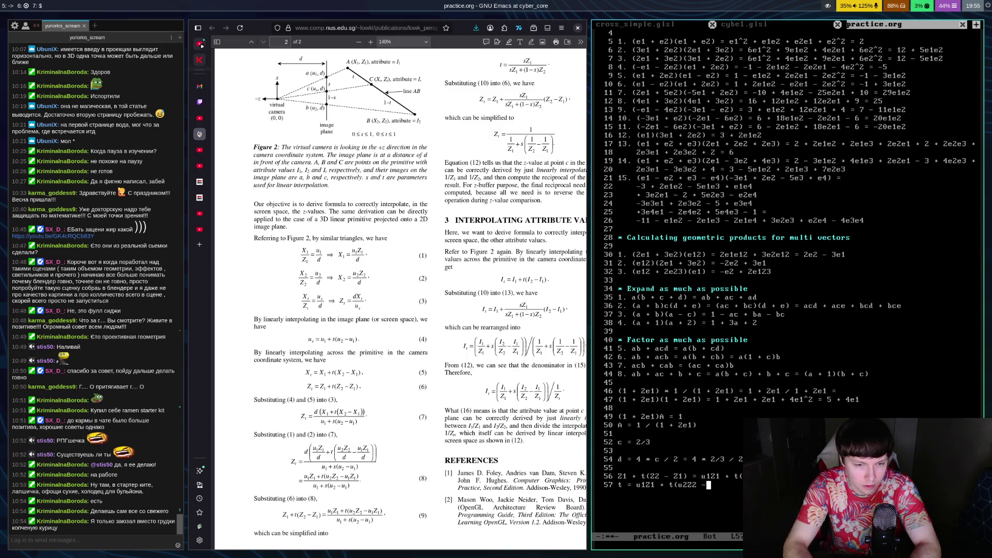
type(" u121")
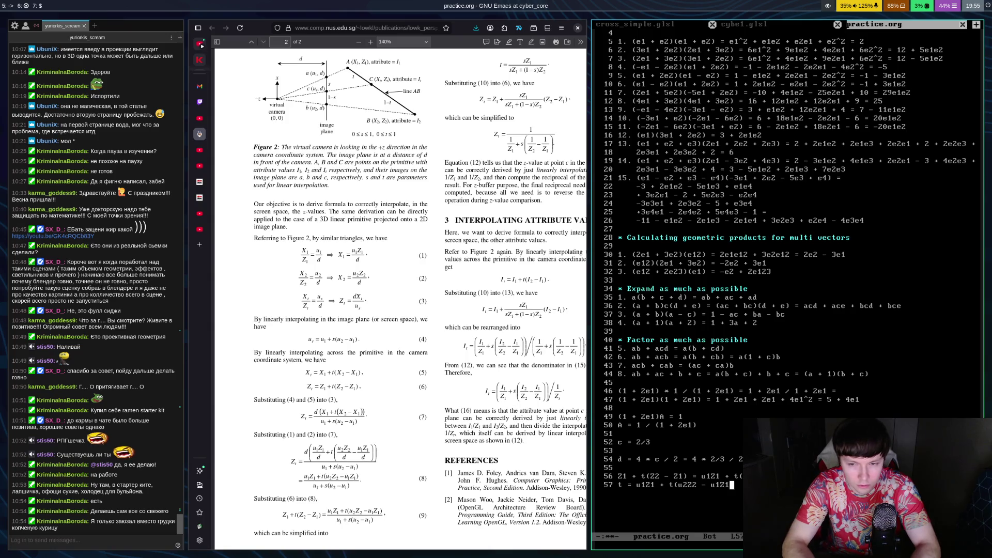
type(") /")
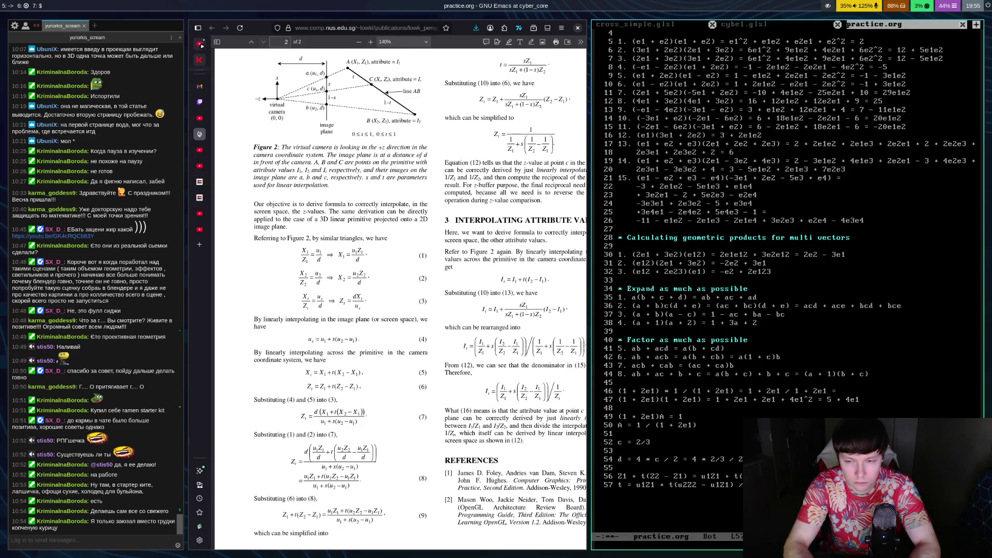
Clear the stray letters from new line 58 and save practice.org with the t equation.
key("Return")
type("wer")
key("BackSpace")
key("BackSpace")
key("BackSpace")
key("ctrl+x")
key("ctrl+s")
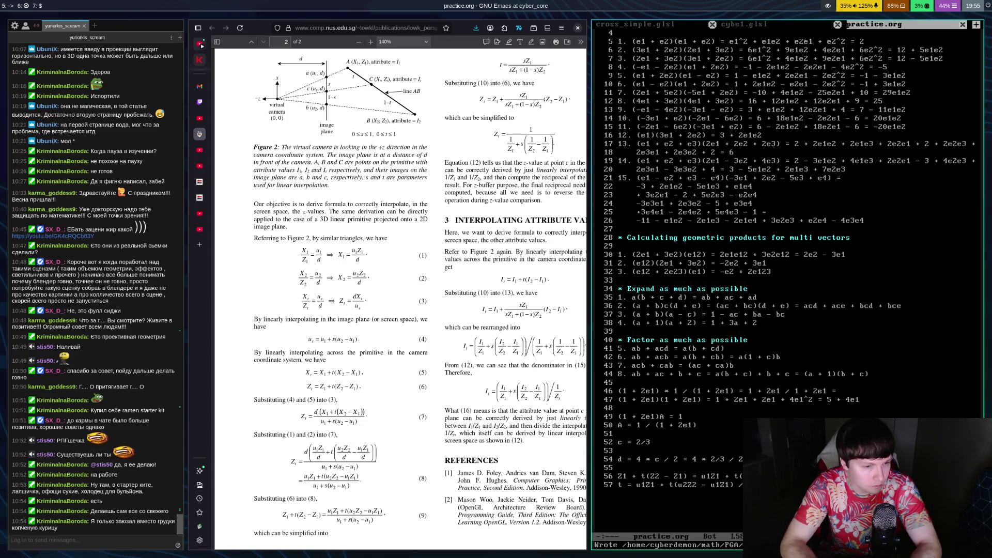
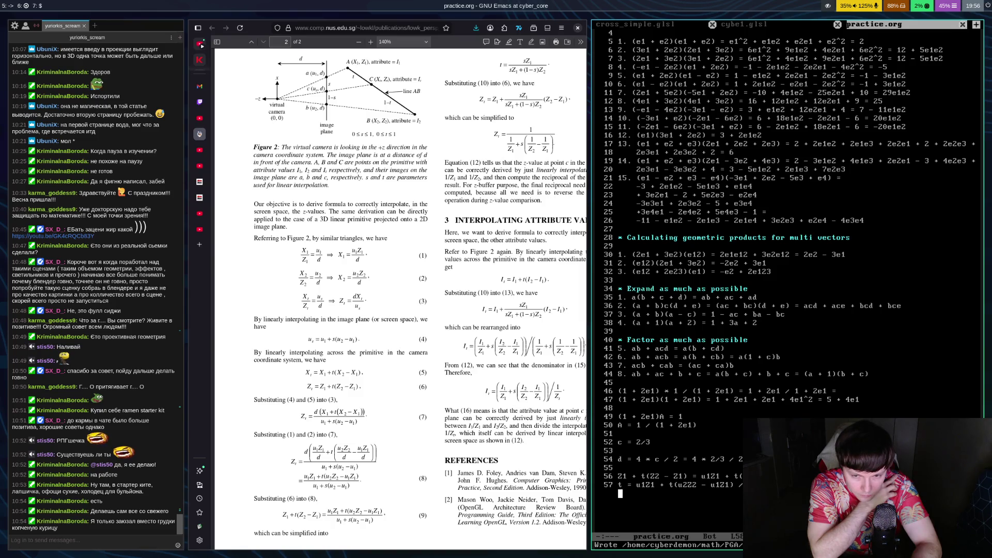
Start a new line reading 't =' after line 57 of practice.org and save the file.
left_click(619, 477)
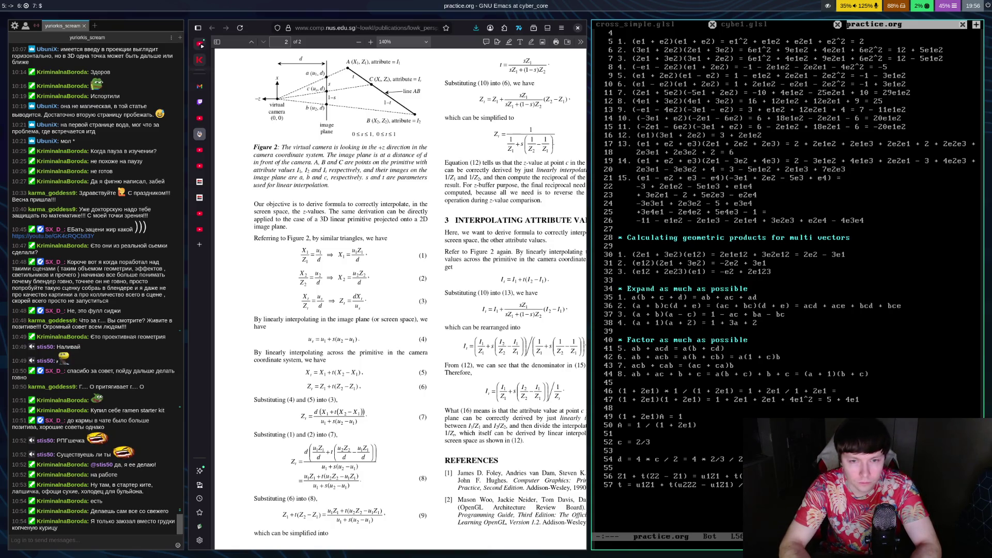
left_click(620, 485)
key("alt+f")
key("alt+f")
key("alt+f")
key("ctrl+e")
key("Return")
type("t =")
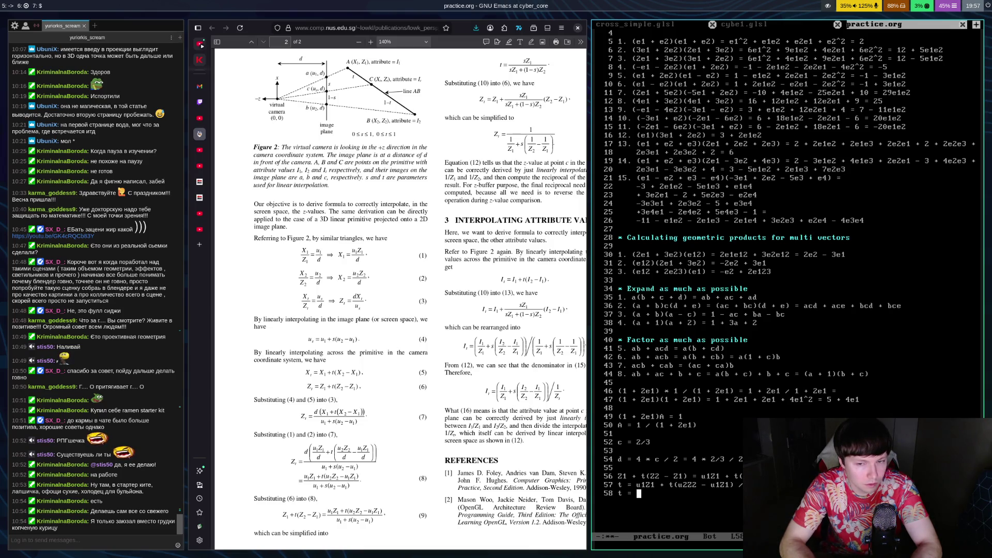
key("ctrl+x")
key("ctrl+s")
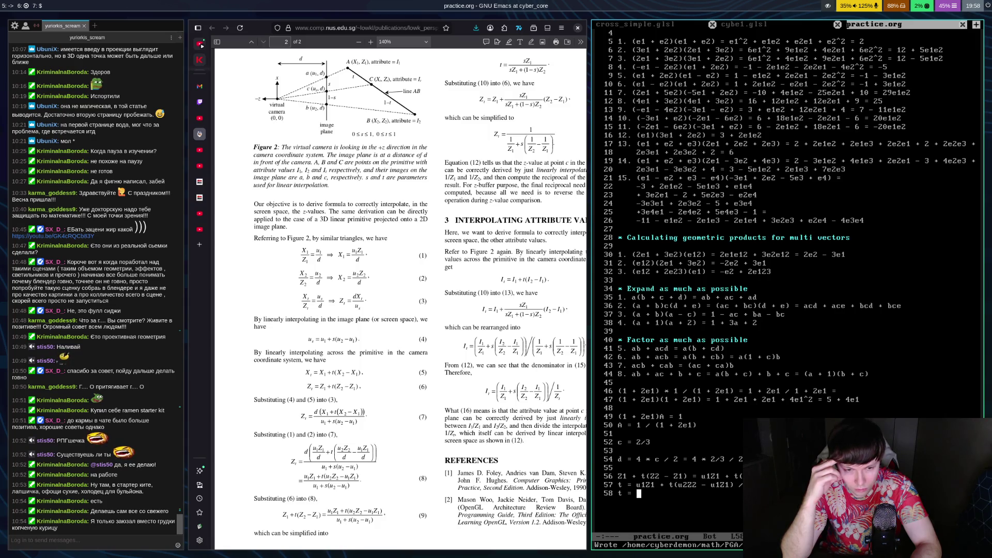
Continue the new line as 't = u121 + t(u222 - u121) /', correcting the initial typo.
type("we")
key("BackSpace")
key("BackSpace")
type("u1")
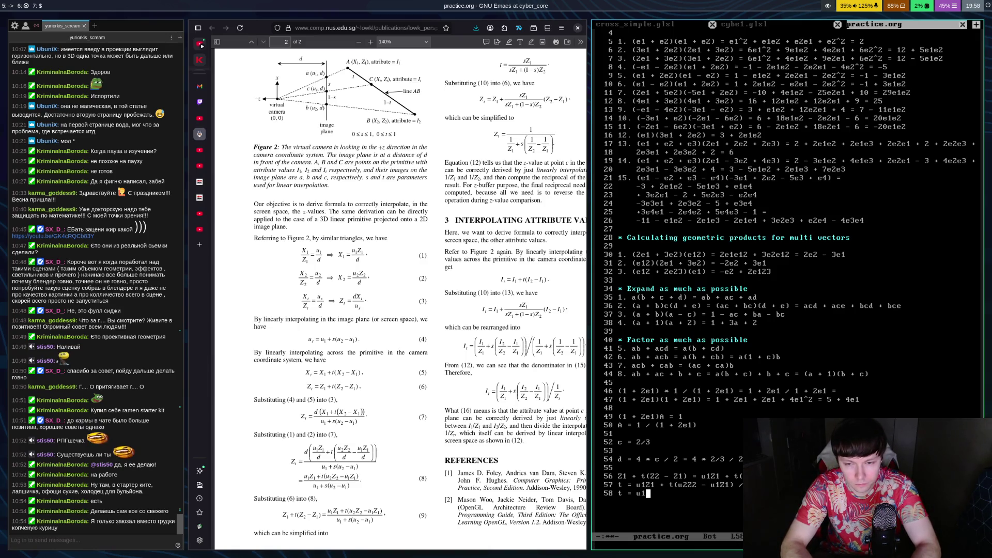
type("21 + t")
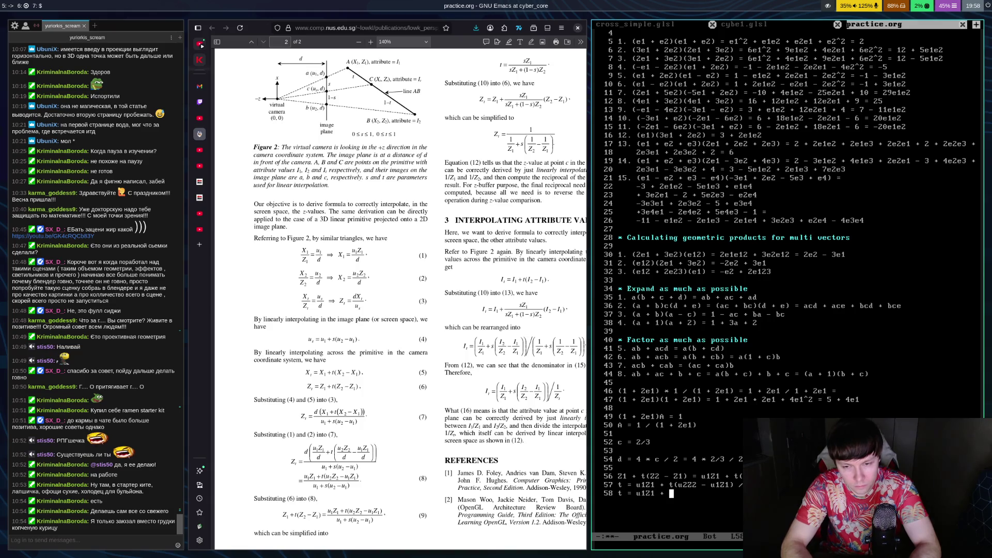
type("(u2")
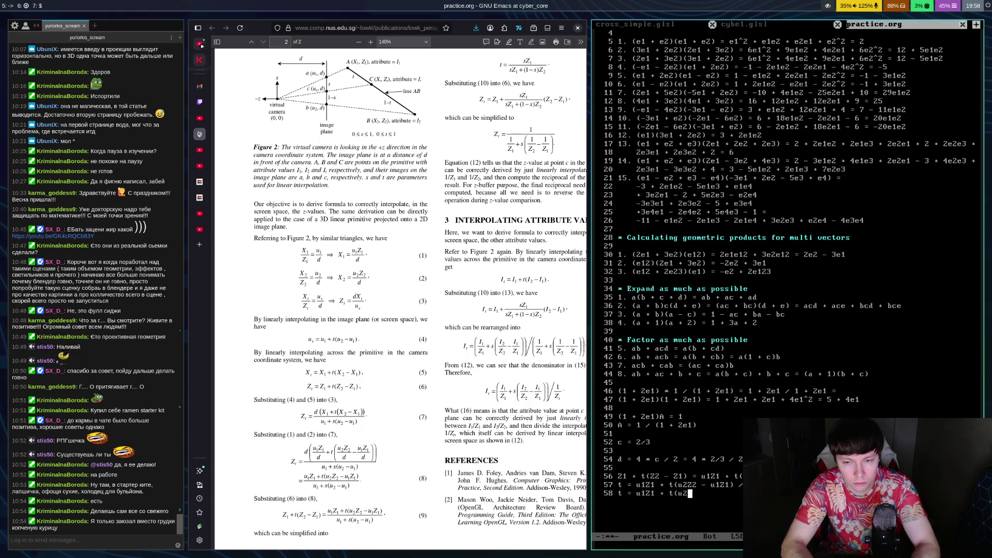
type("Z2 - u")
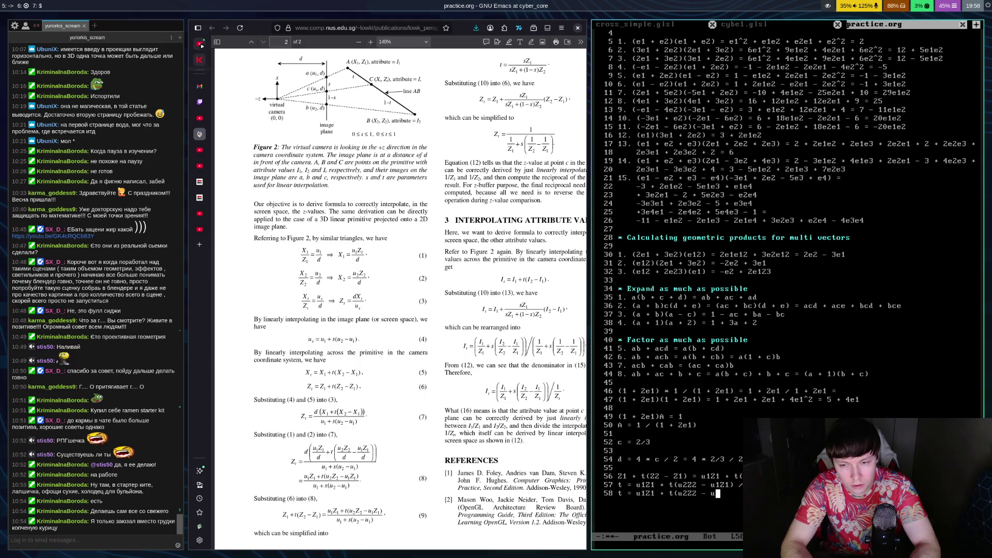
type("1")
type(") /")
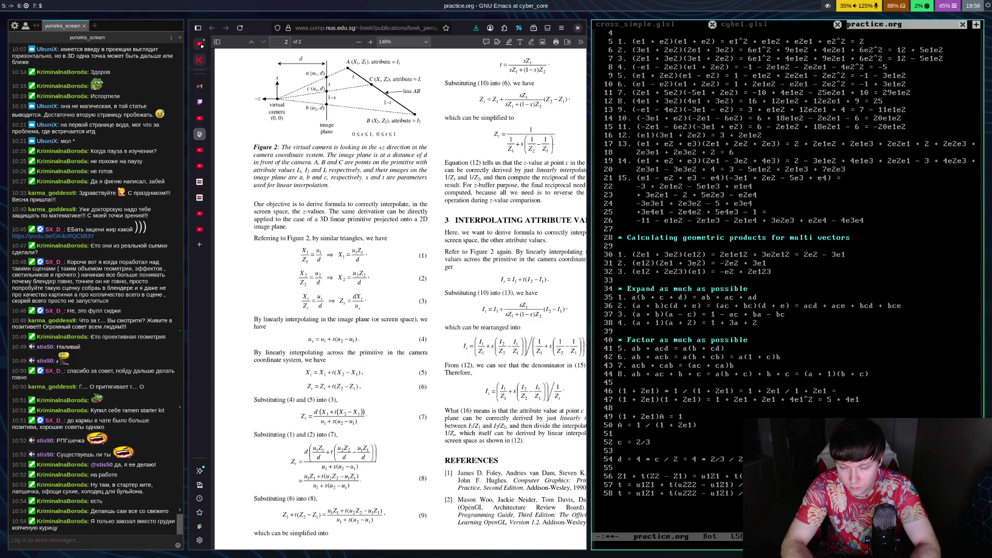
Write another attempt on line 59: 't = u121 + t(u222 - u121) /'.
key("Return")
type("t  = u122")
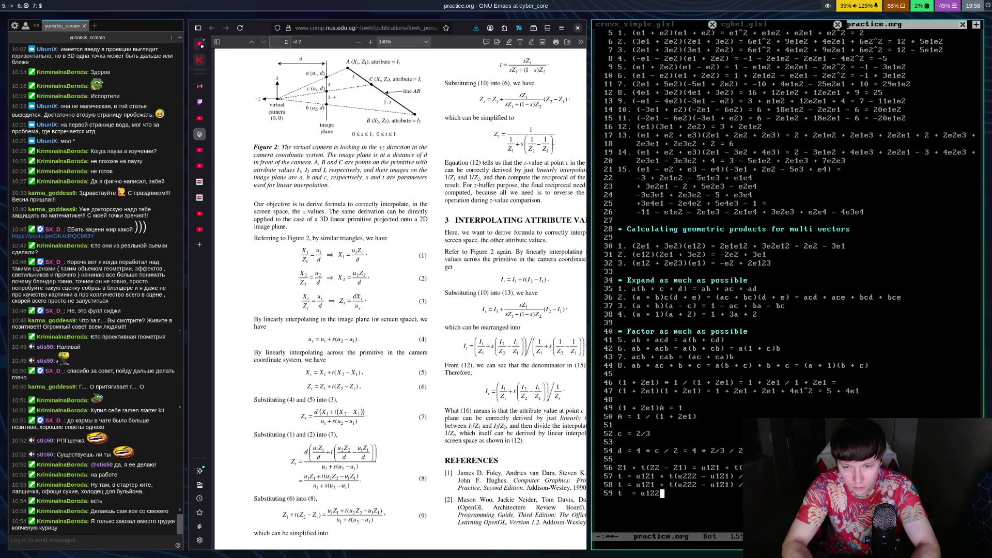
key("BackSpace")
type("1 + t(u222 - u121) /")
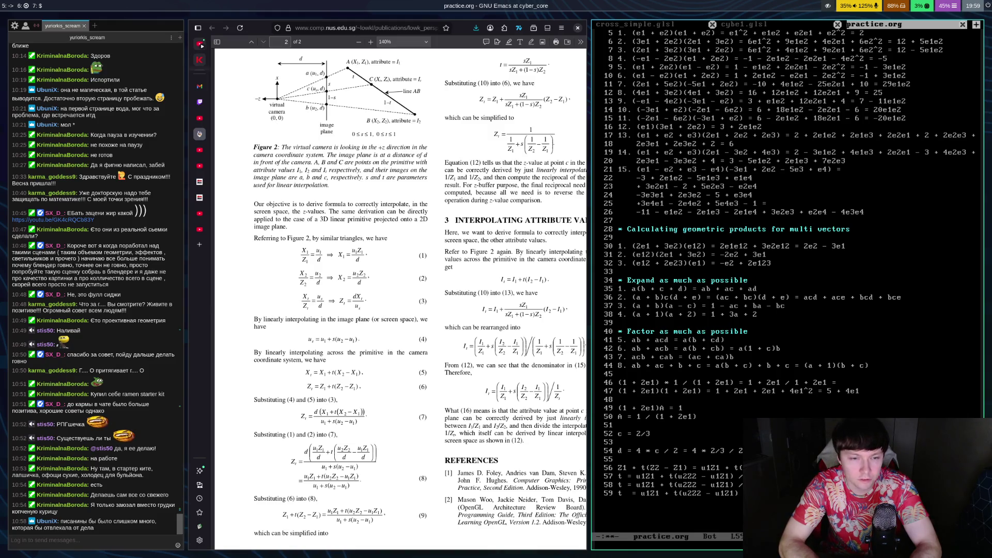
Delete the unfinished interpolation lines 56 through 59.
key("BackSpace")
key("BackSpace")
key("BackSpace")
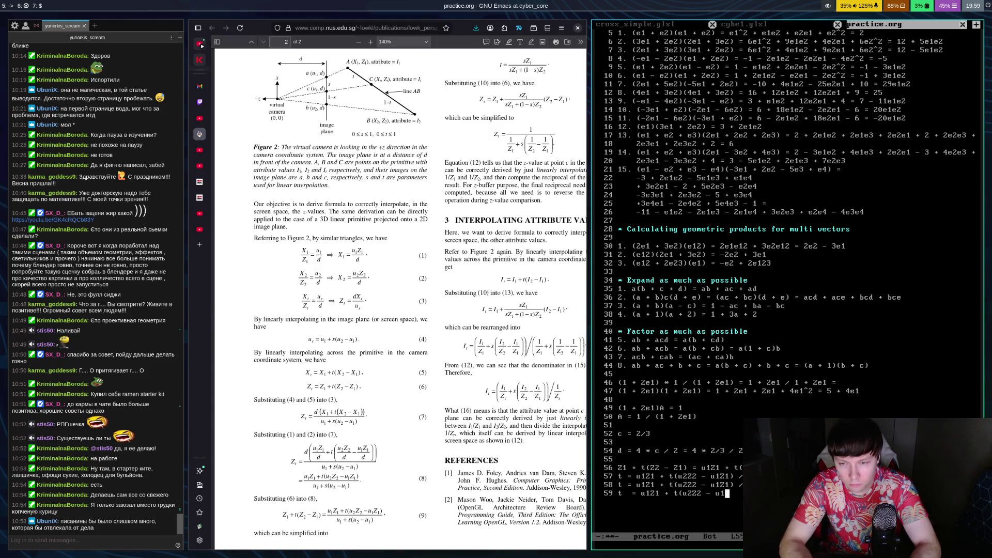
key("BackSpace")
key("BackSpace")
key("BackSpace")
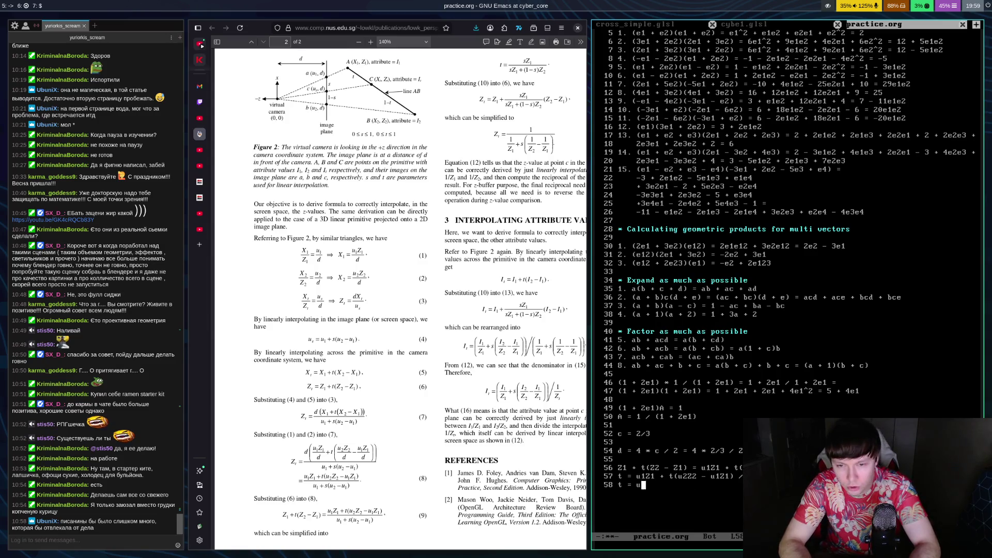
key("BackSpace")
key("BackSpace")
key("BackSpace")
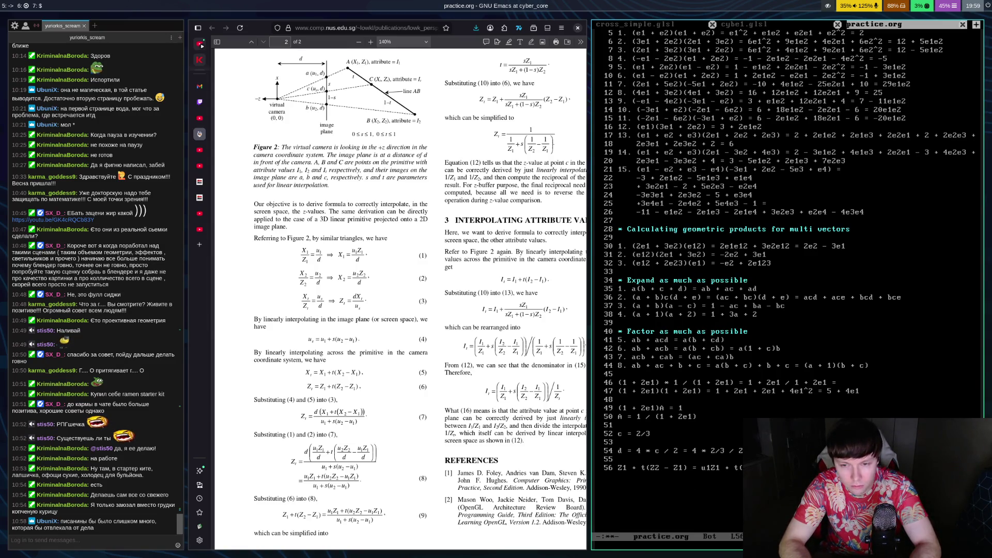
key("BackSpace")
key("BackSpace")
key("BackSpace")
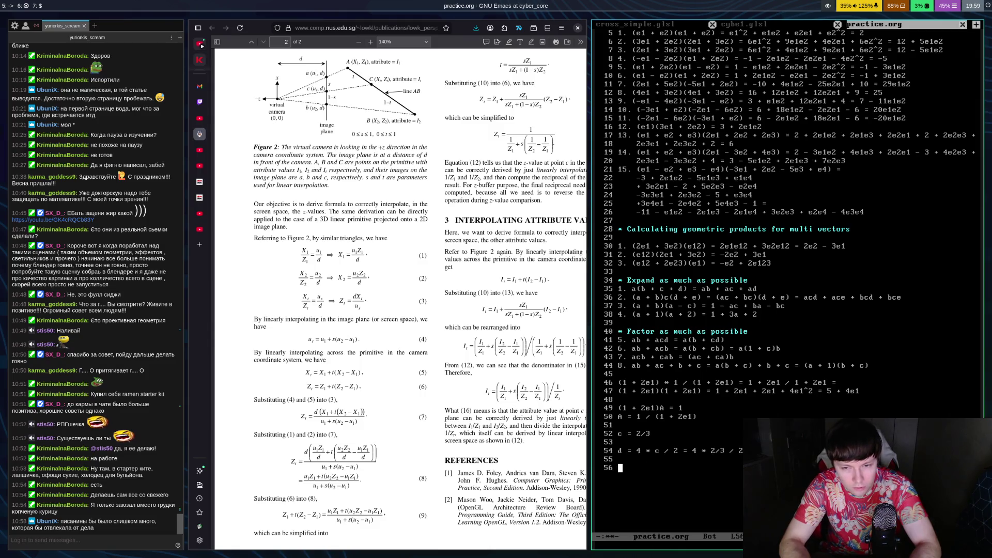
Save practice.org, quit Emacs saving the desktop, and bring up the PDF window.
key("ctrl+x")
key("ctrl+s")
key("ctrl+x")
key("ctrl+c")
key("y")
key("super+l")
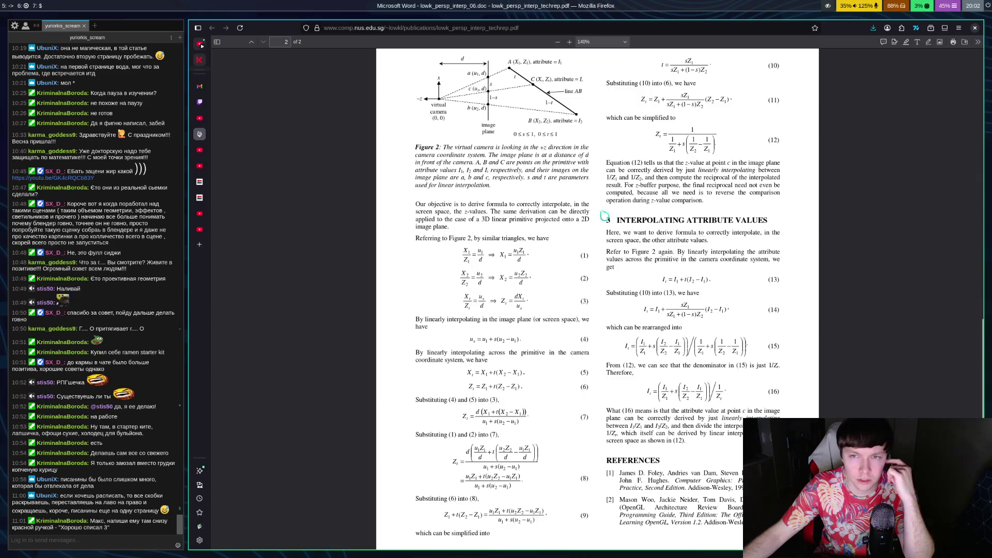
Search Google for 'english translator' in a new tab.
left_click(199, 244)
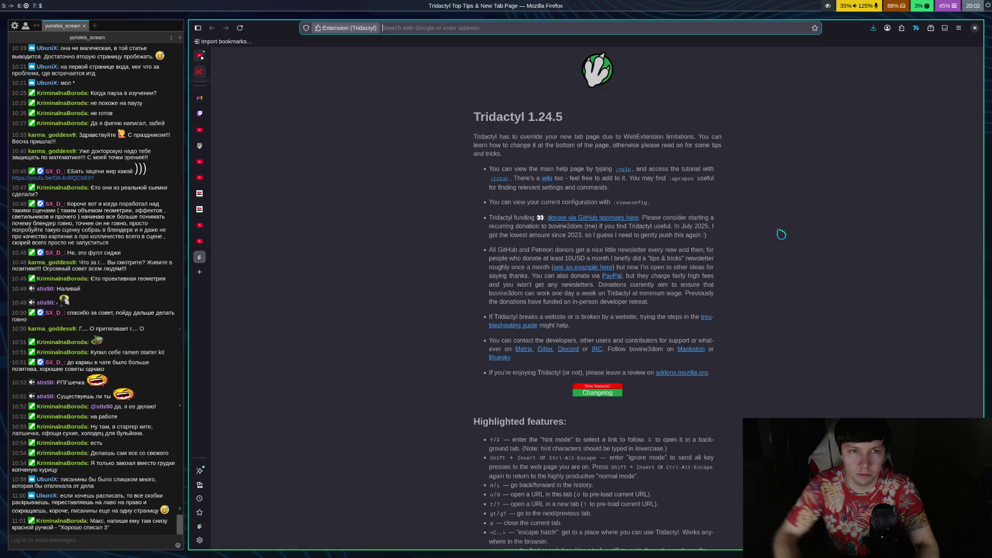
type("google.com")
key("Return")
type("english translator")
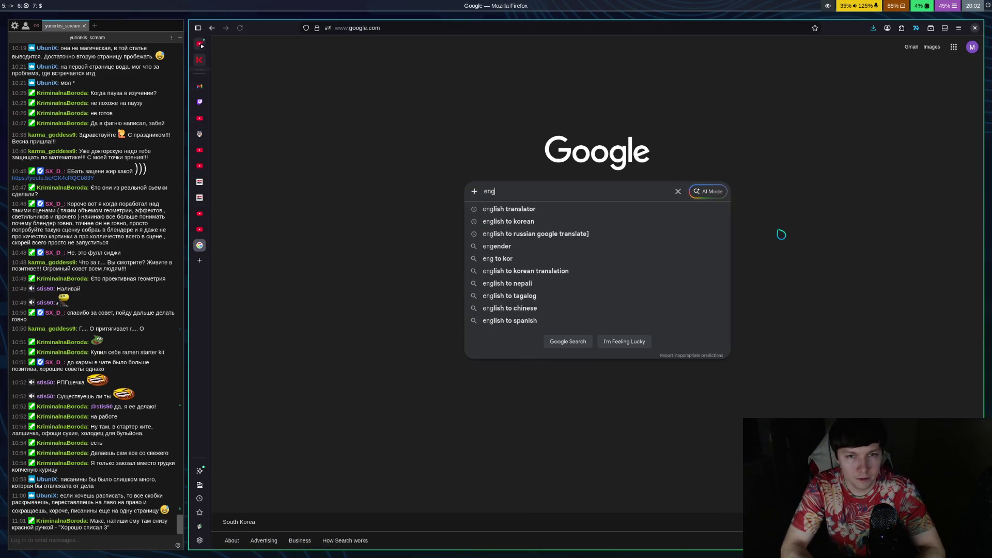
key("Return")
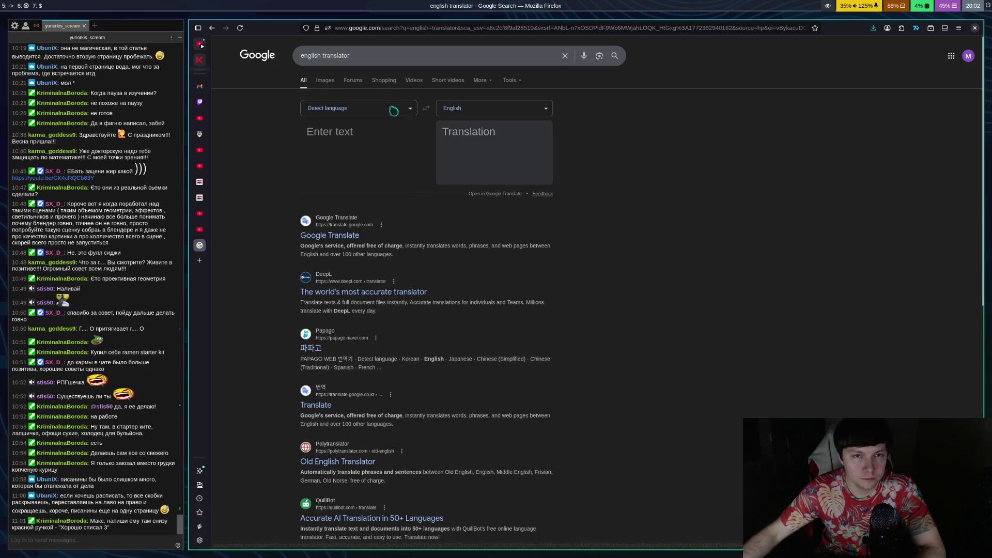
Set the translator to translate English into Russian.
left_click(390, 108)
scroll(527, 163, "down", 5)
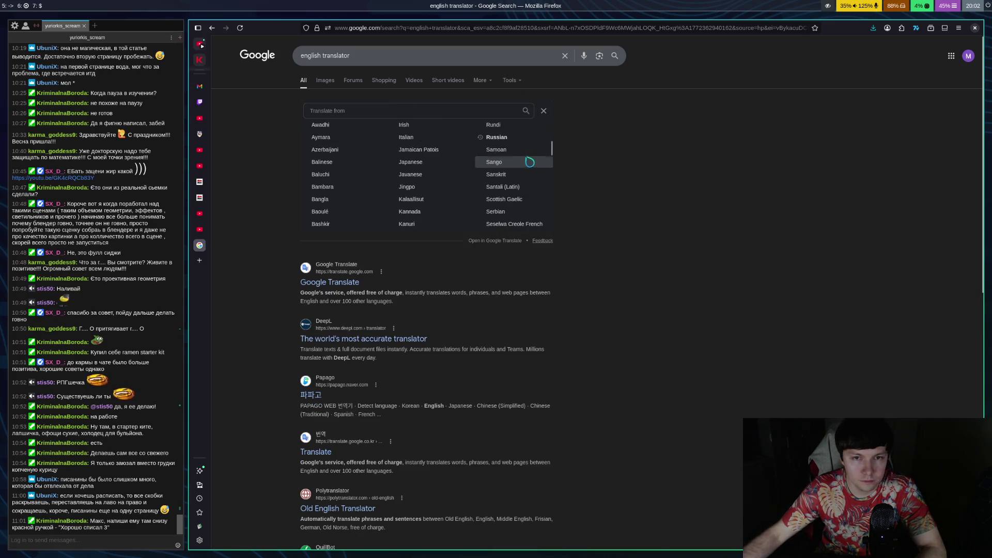
scroll(530, 165, "up", 3)
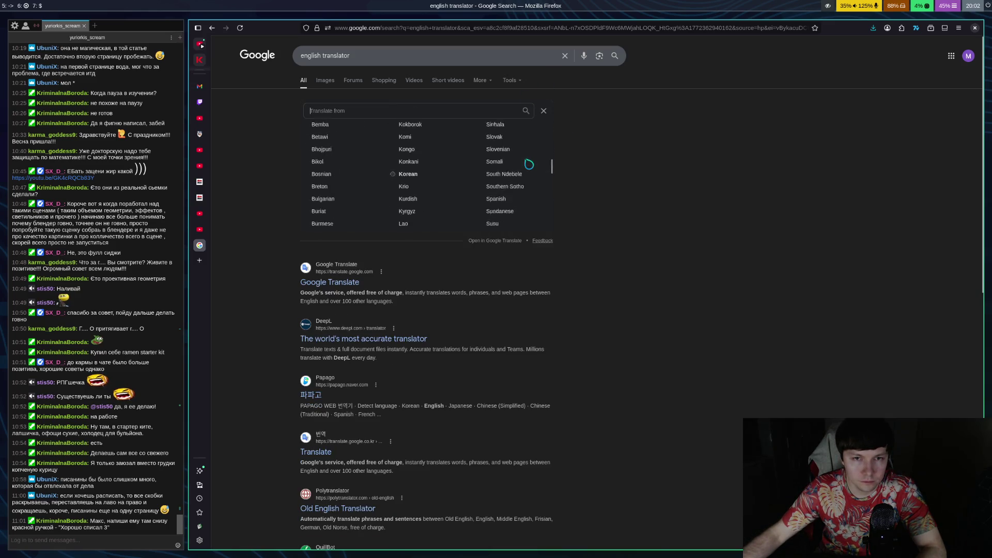
scroll(528, 165, "up", 1)
left_click(510, 185)
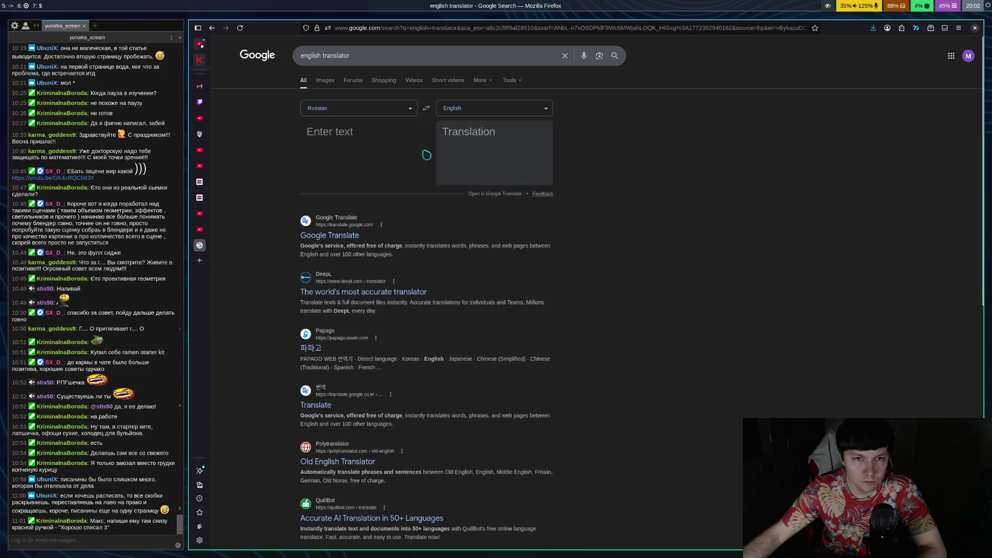
left_click(427, 109)
Translate 'reciprocal', play its pronunciation twice, and return to the interpolation paper PDF.
type("rec")
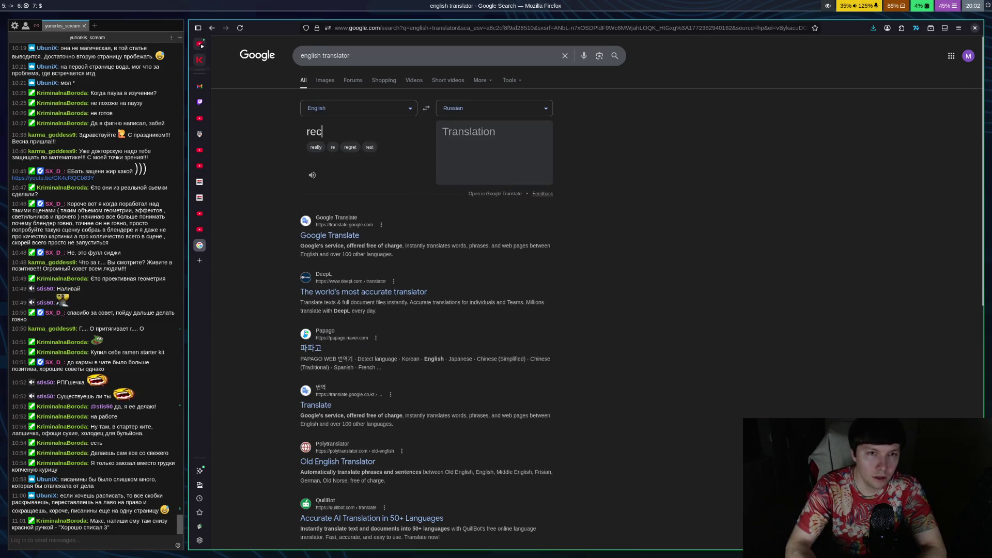
type("iprocal")
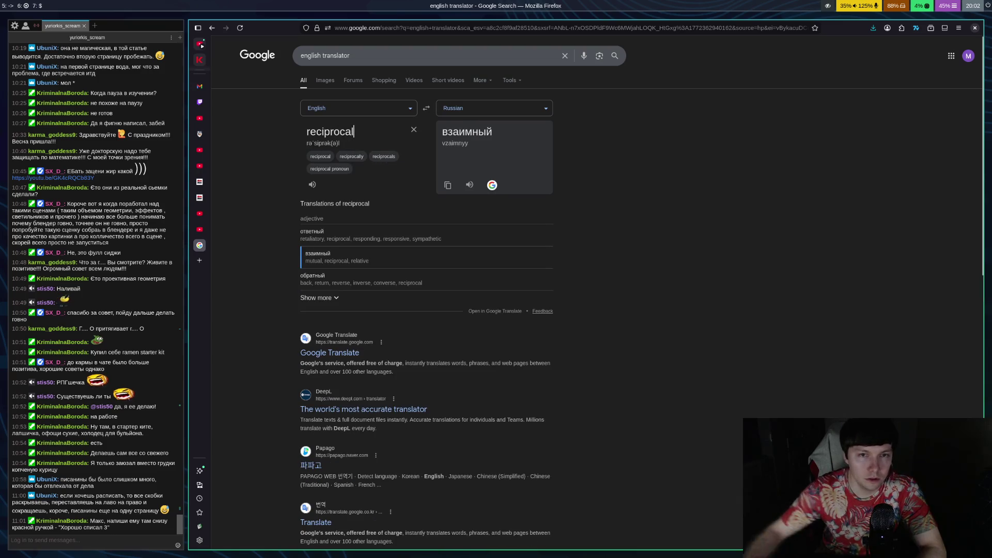
left_click(312, 184)
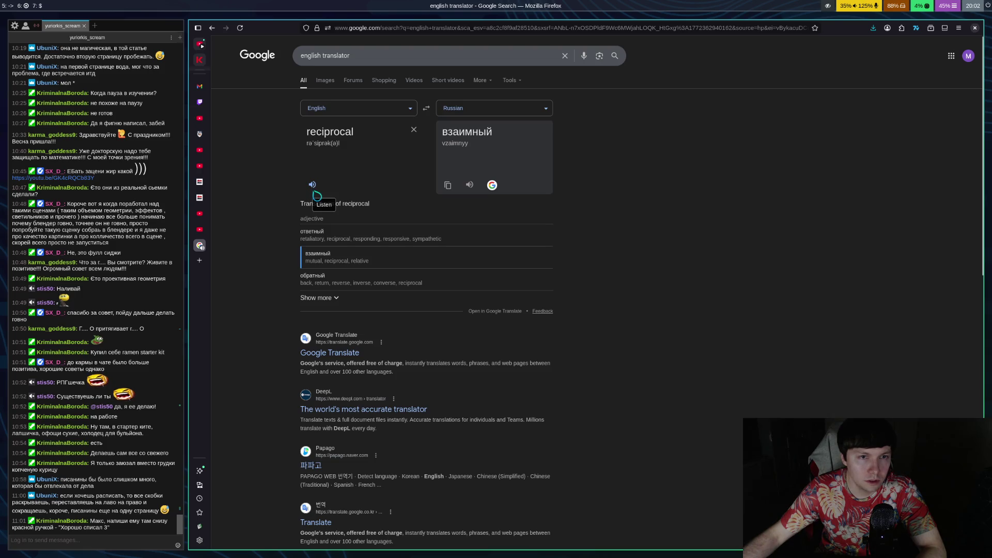
left_click(313, 189)
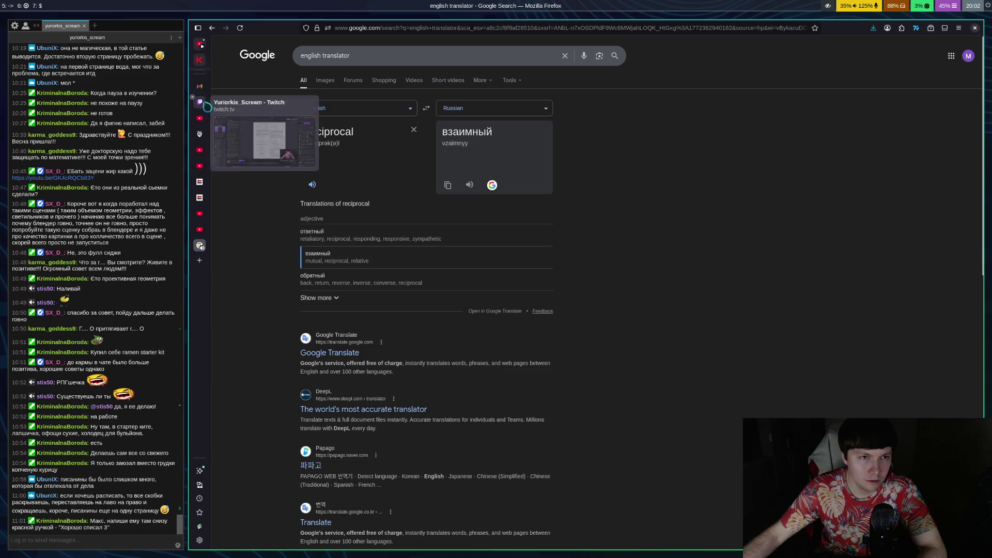
left_click(199, 134)
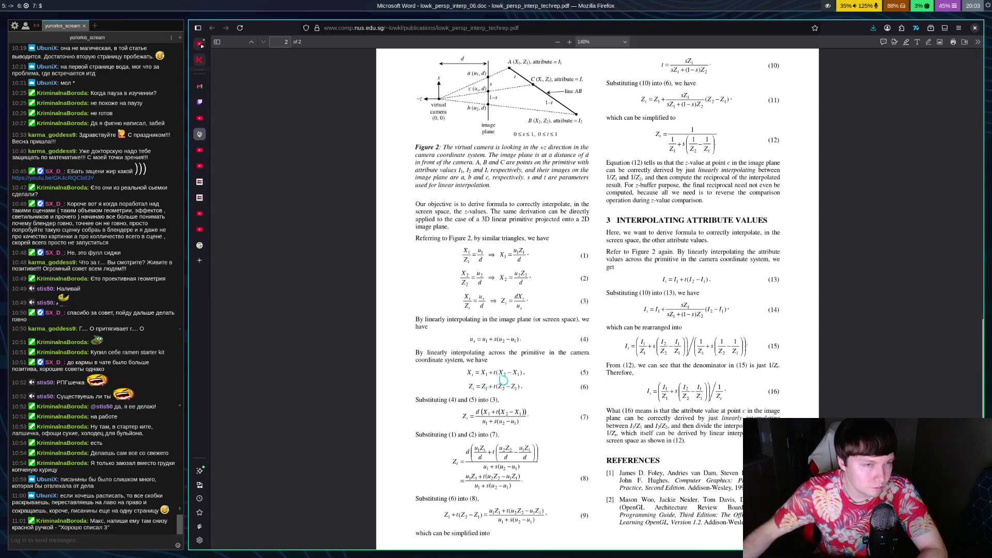
left_click(199, 245)
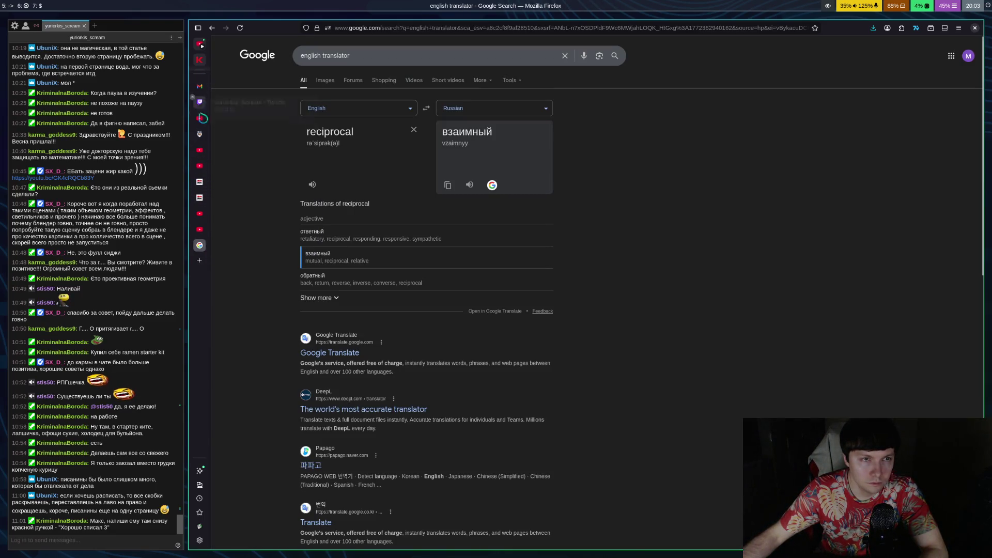
left_click(209, 134)
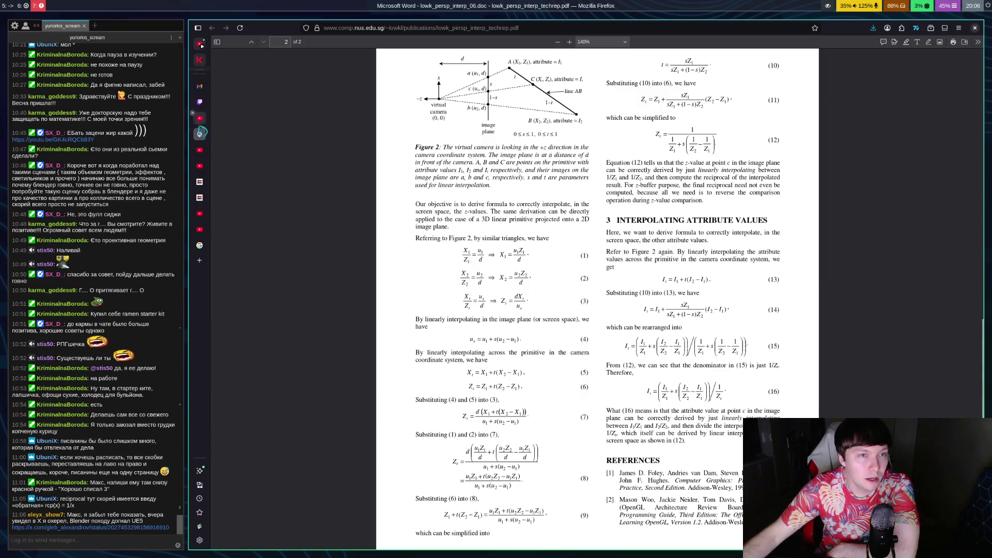
Open the shared X post on the EEVEE dungeon corridor remaster and watch its video full screen.
left_click(199, 102)
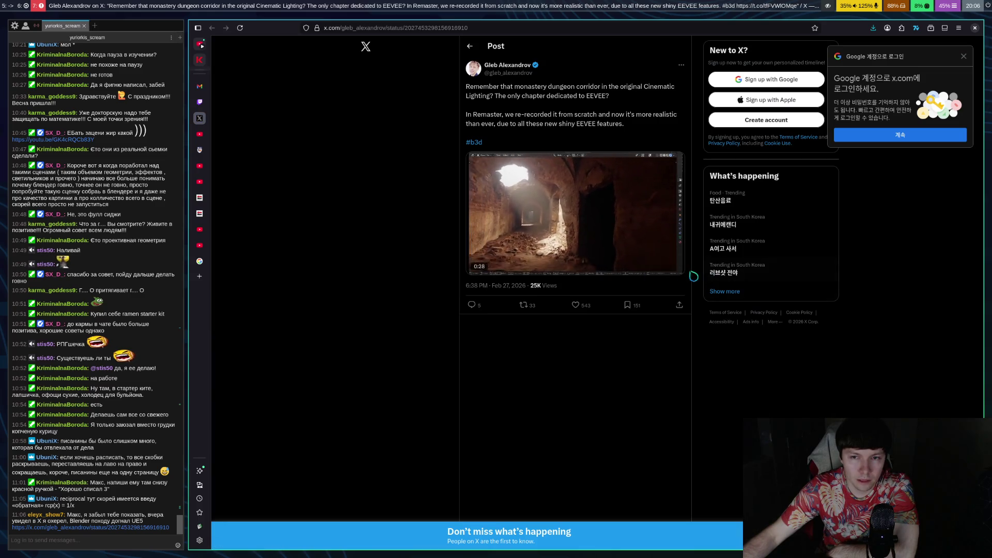
double_click(546, 245)
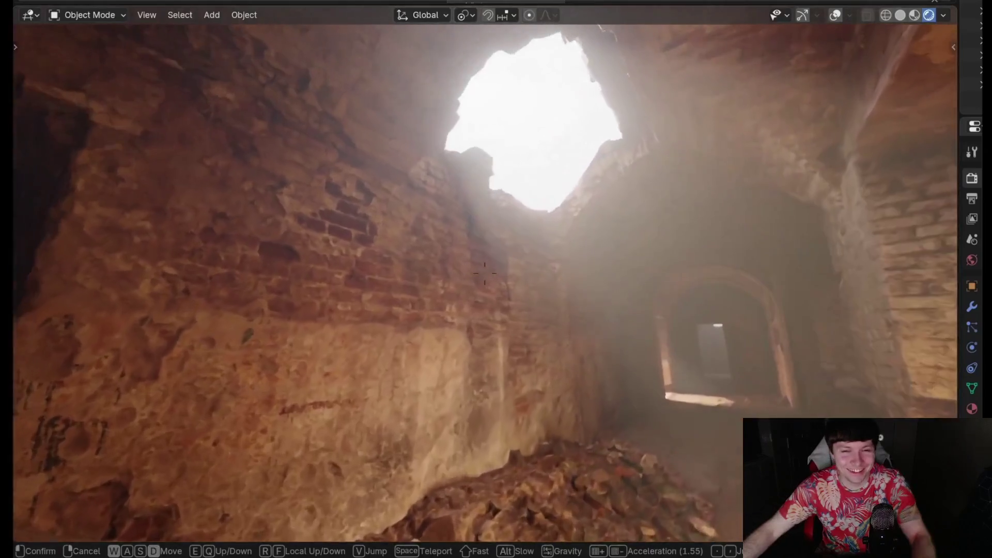
key("Escape")
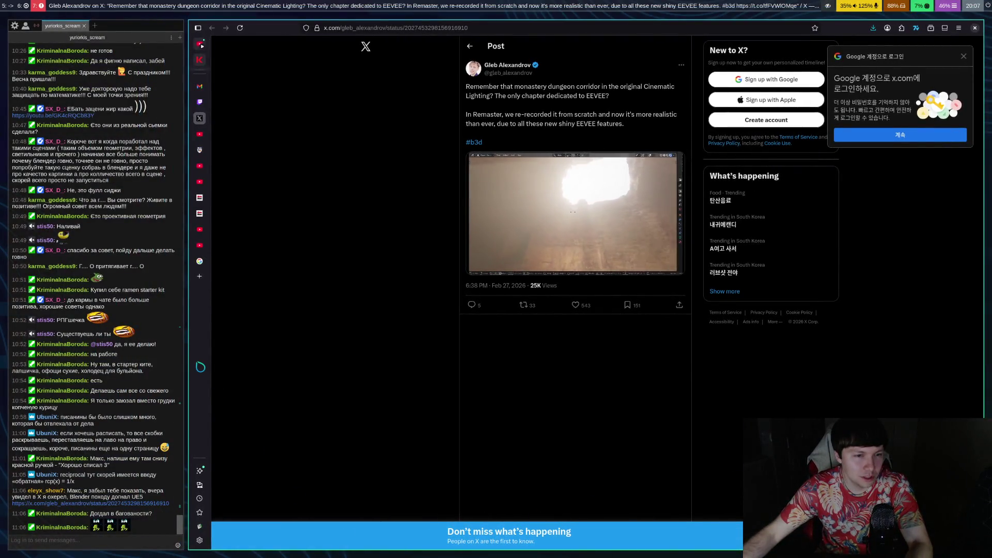
Close the X post, view the Quake 250FPS channel's EGB Cup #42 post, and return to Firefox.
key("ctrl+w")
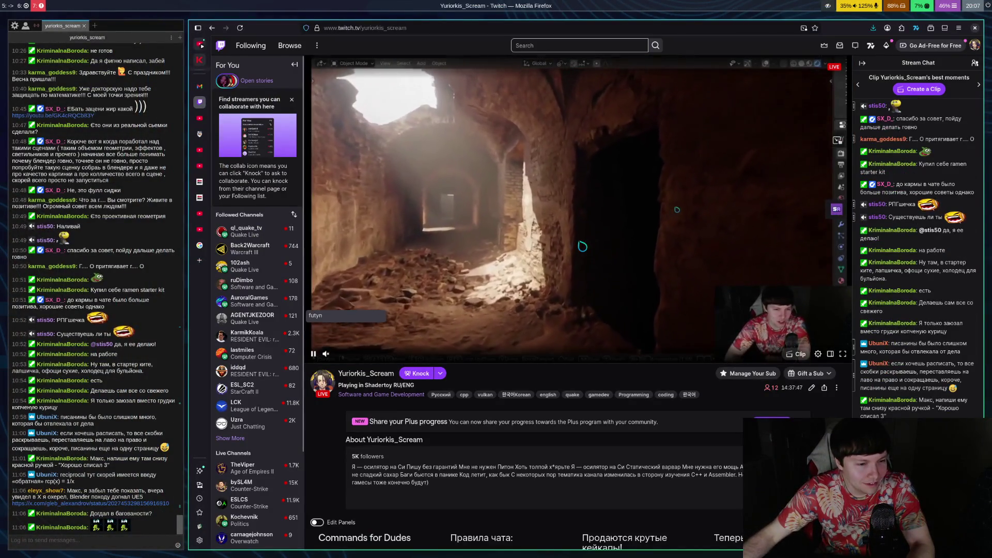
key("super+7")
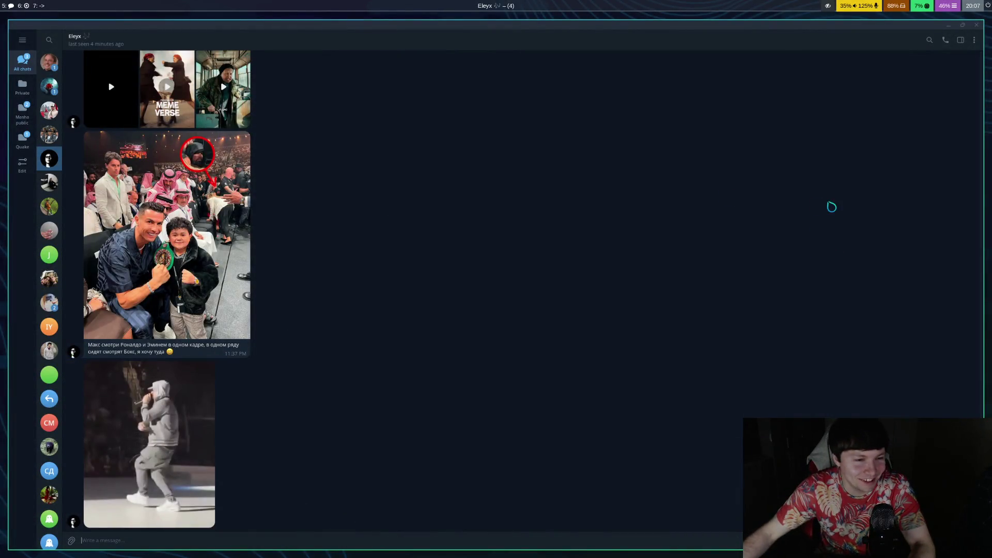
left_click(60, 63)
left_click(60, 86)
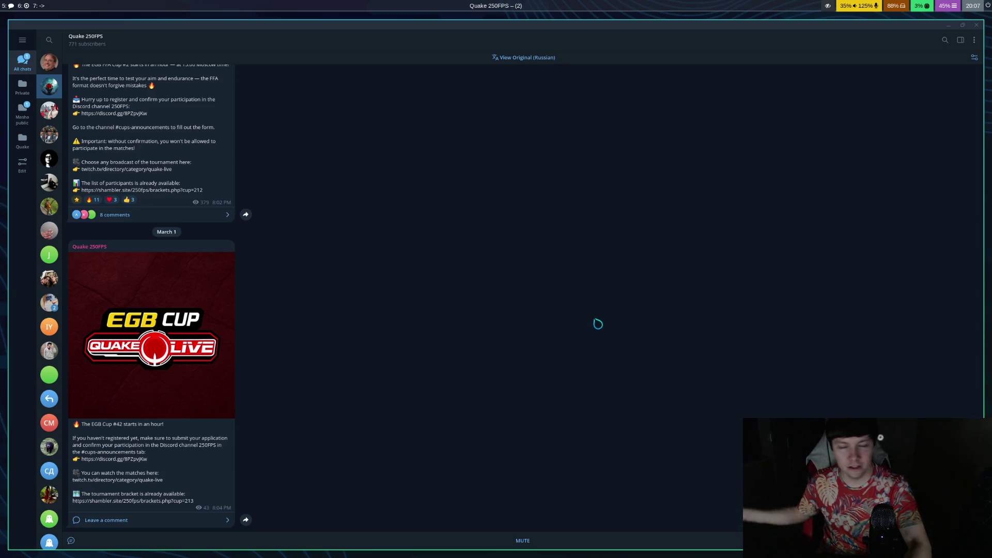
key("super+1")
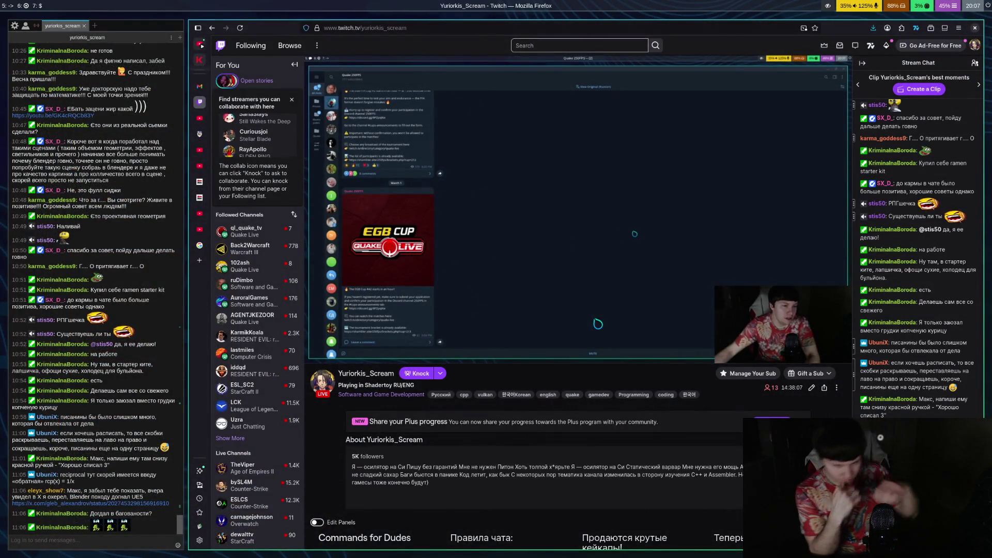
Switch from the Twitch stream back to the interpolation paper PDF tab.
mouse_move(593, 320)
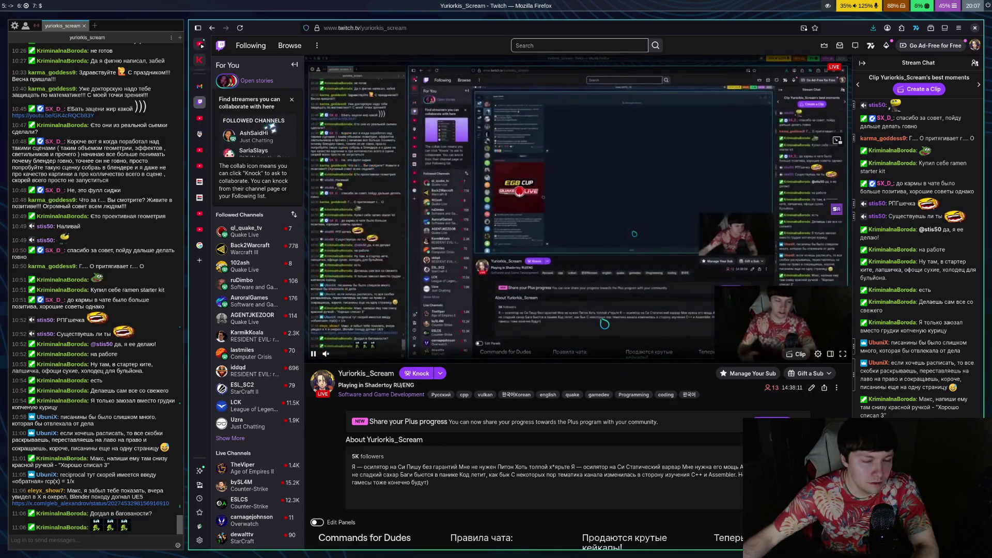
left_click(206, 136)
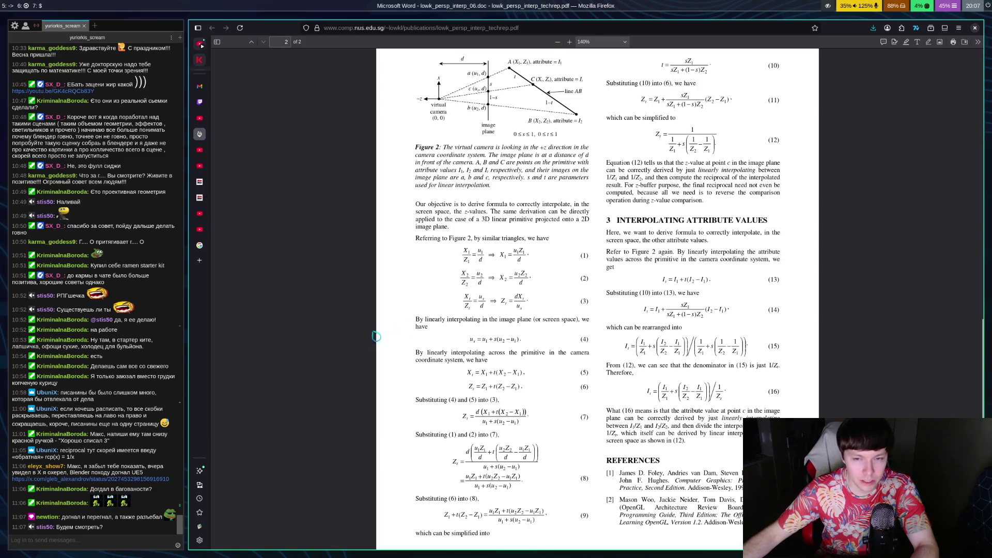
Search Google for '250 fps quake live' in a new tab.
left_click(200, 259)
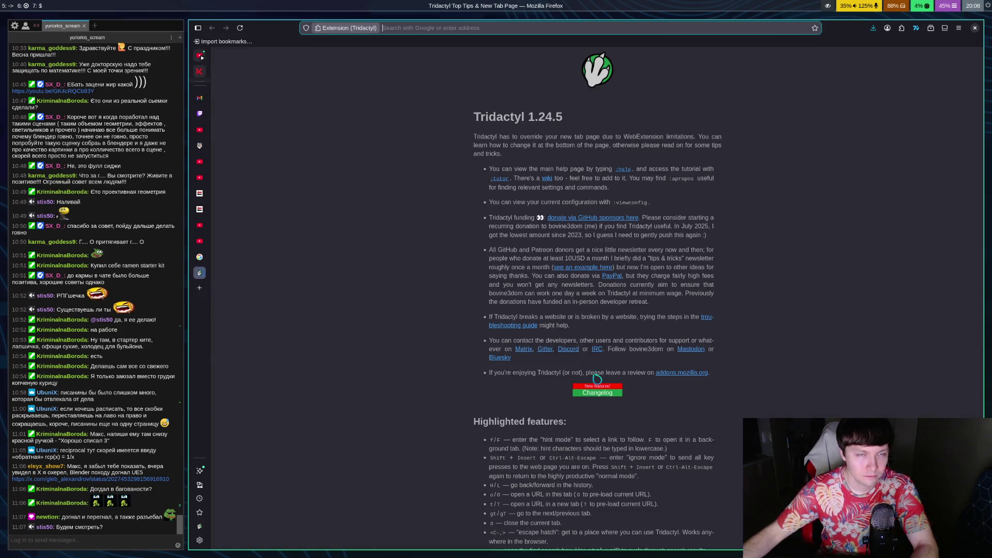
type("google.com")
key("Return")
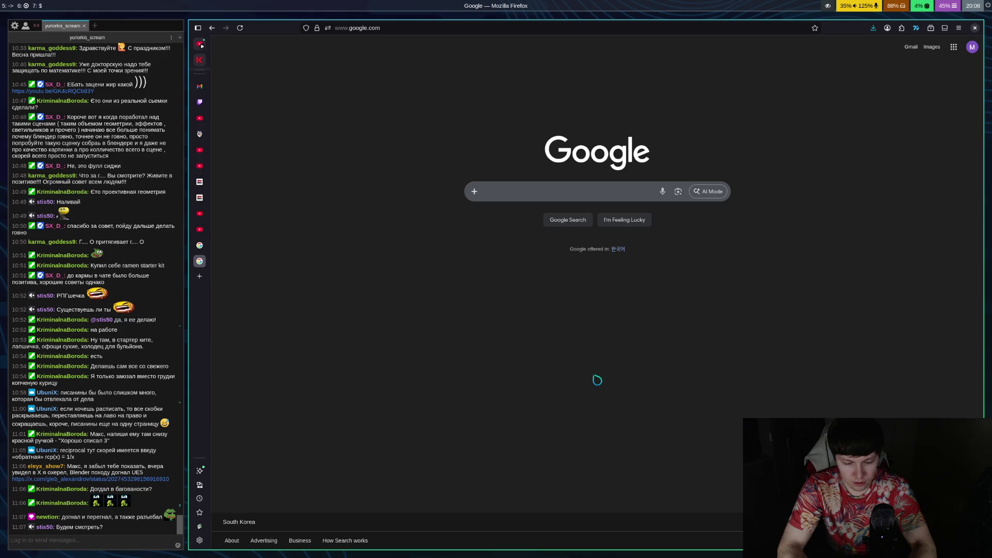
type("250 fps quake live")
key("Return")
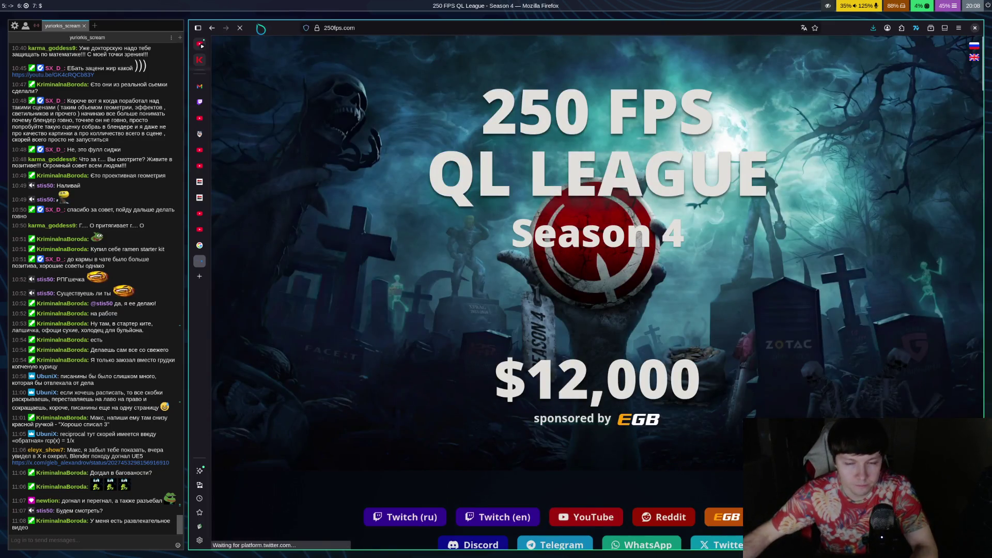
Scroll the league page to the March 07 Final schedule and $100 special awards, then switch to Twitch.
scroll(552, 135, "down", 4)
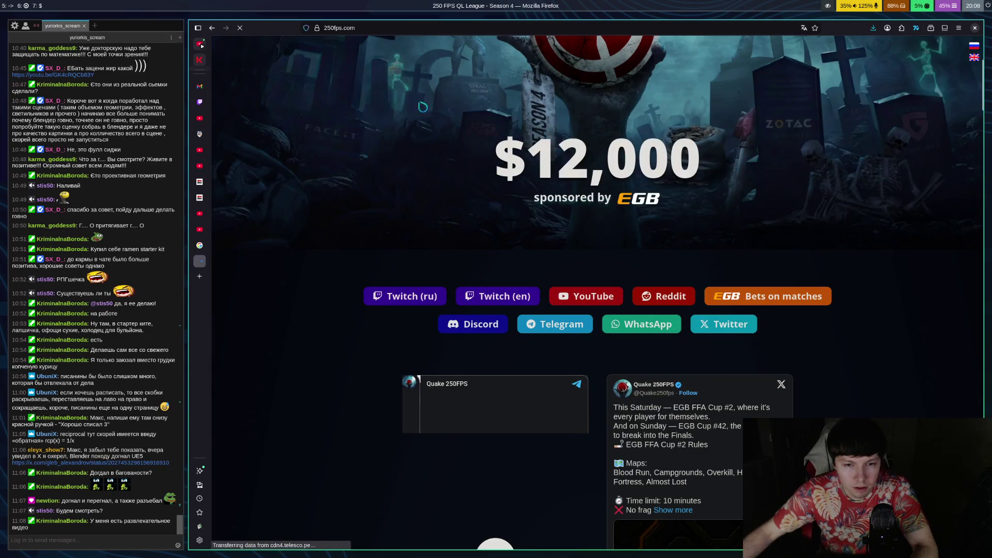
scroll(518, 223, "down", 5)
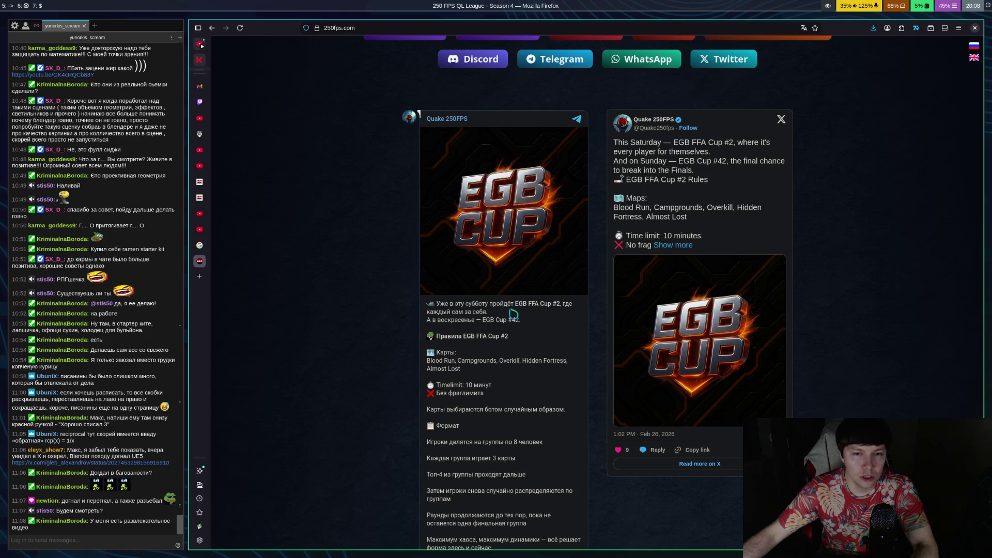
scroll(560, 258, "down", 15)
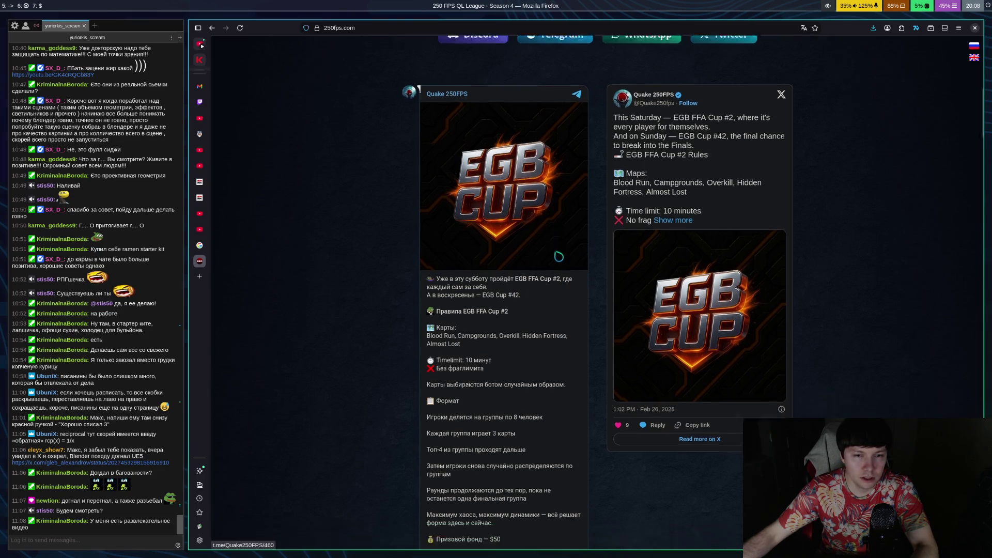
scroll(564, 245, "down", 3)
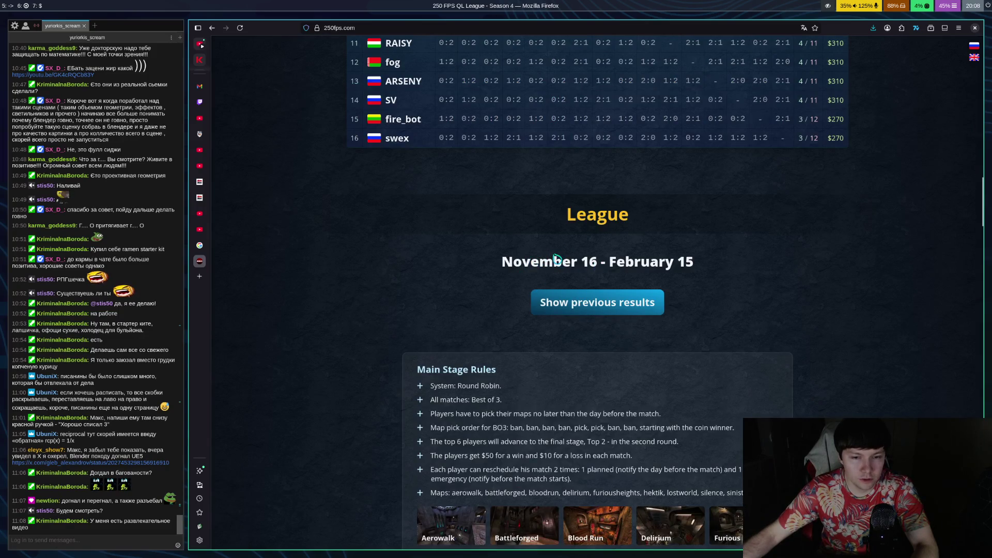
scroll(556, 258, "down", 3)
scroll(555, 261, "up", 5)
scroll(554, 263, "down", 12)
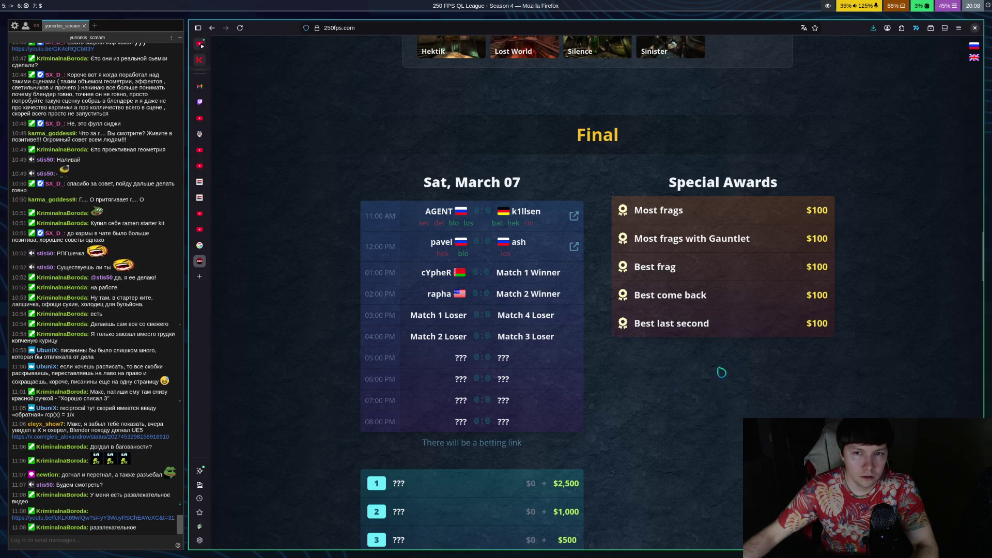
scroll(705, 376, "down", 4)
scroll(721, 353, "up", 4)
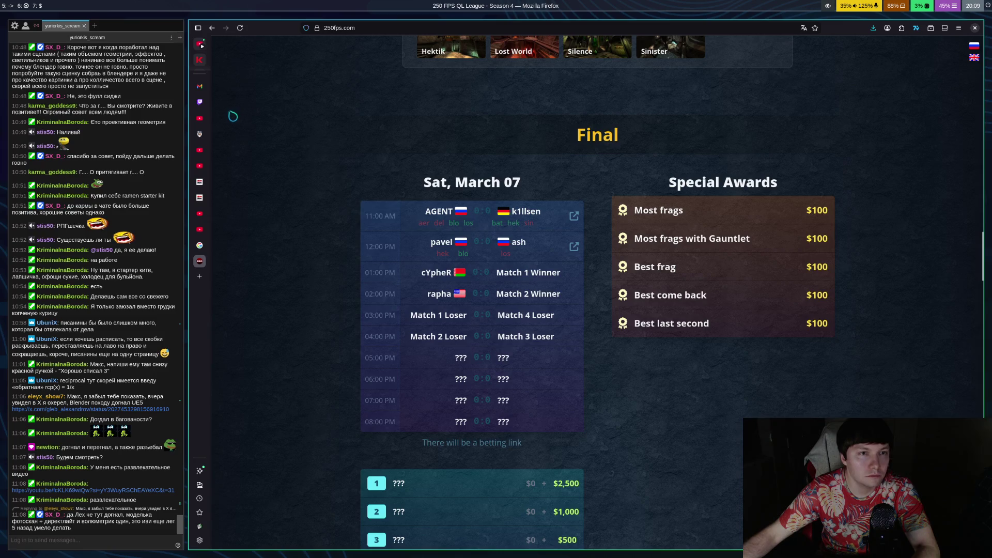
left_click(199, 101)
Open StarTalk's 'Why Water Evaporates Even When It's Cold' from the chat link and enable captions.
left_click(93, 490)
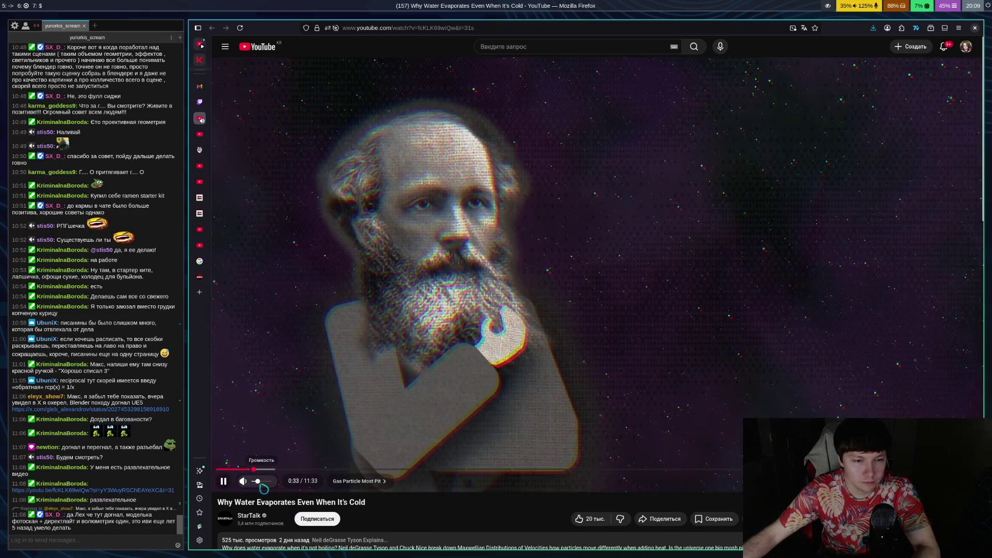
key("c")
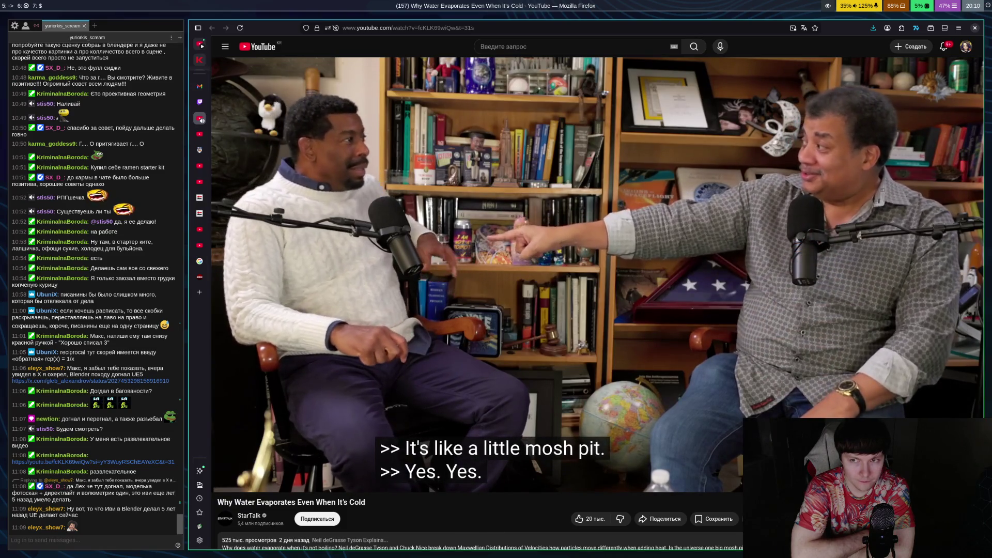
Pause and resume the StarTalk video several times, leaving it paused at 2:26.
key("space")
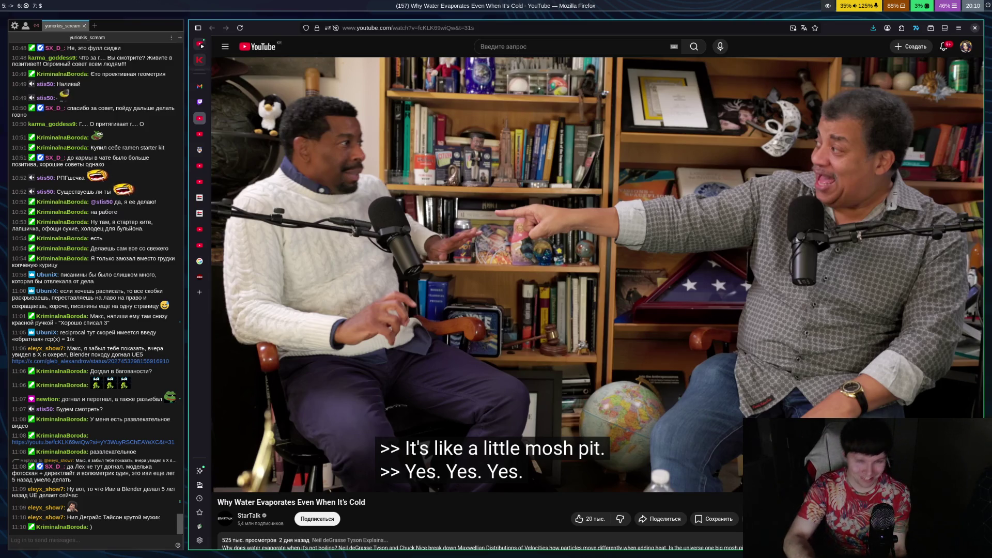
key("space")
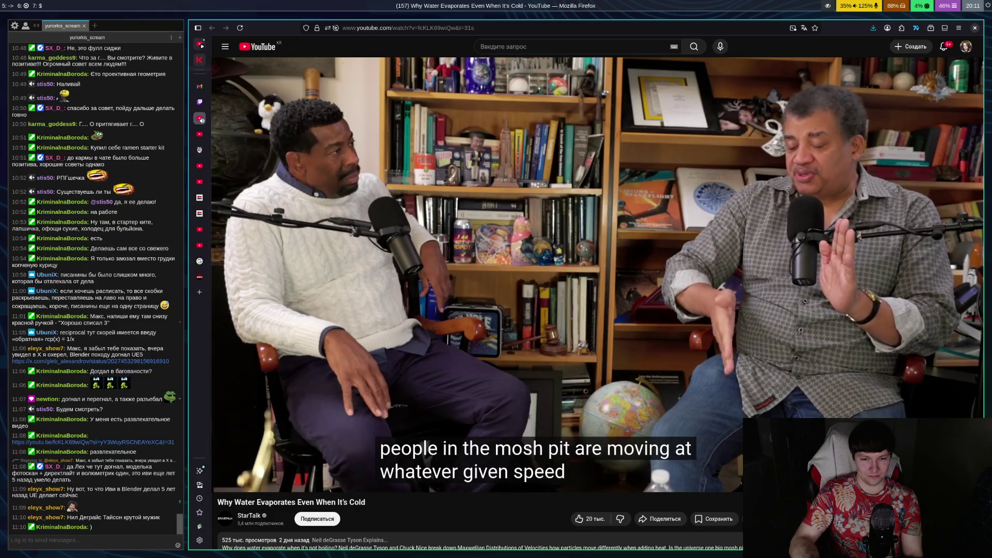
key("space")
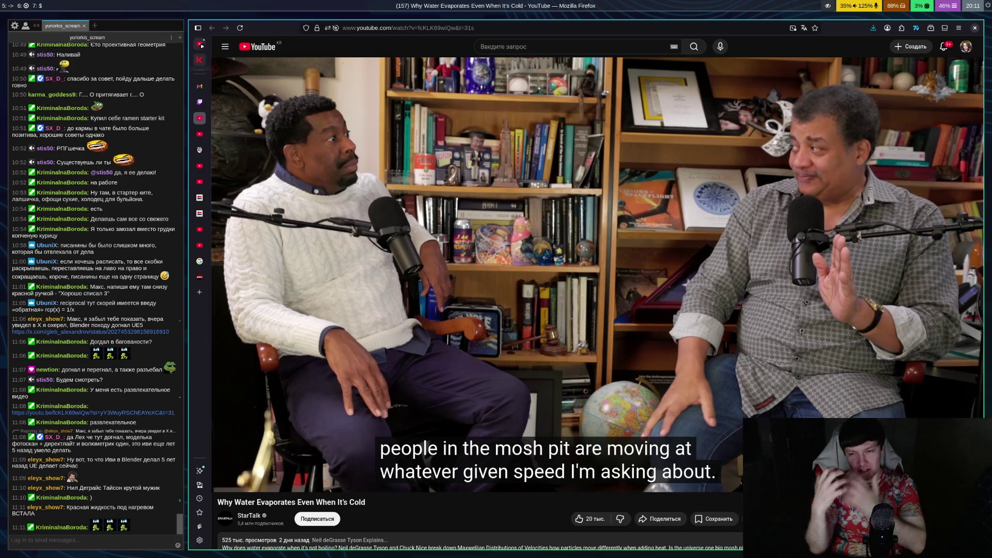
key("space")
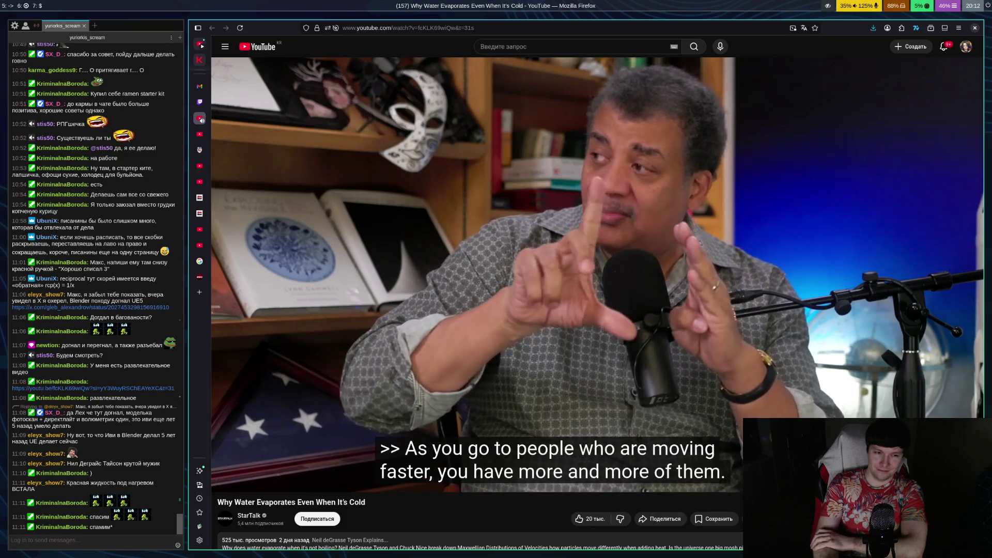
key("space")
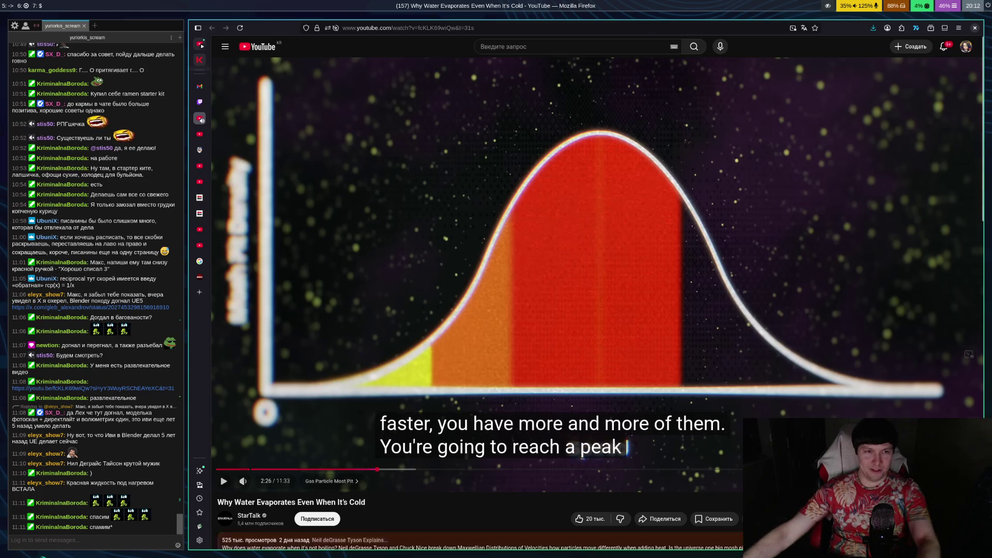
Check the Twitch stream page, then switch to the 'Emiliano Vargas vs Larry Fryers' fight video.
left_click(202, 103)
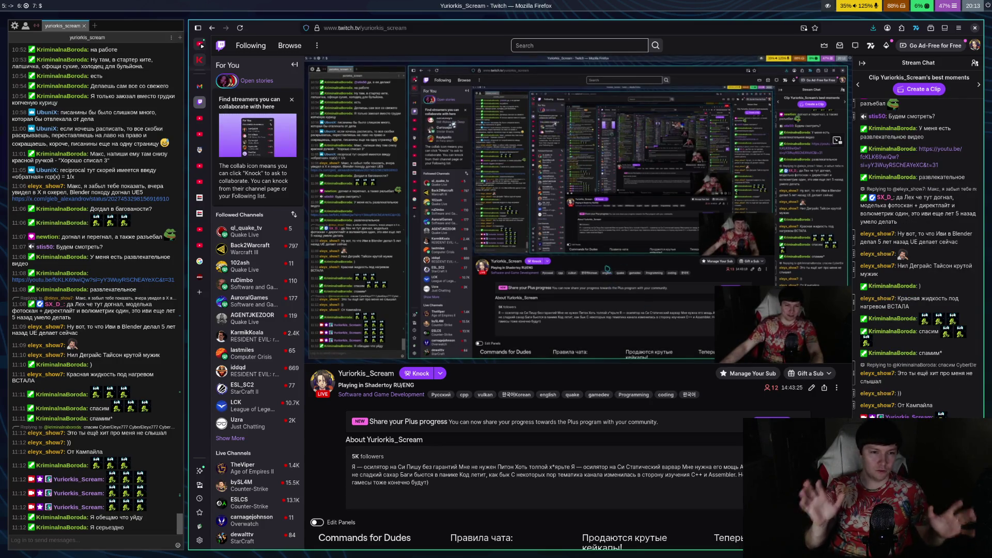
mouse_move(517, 200)
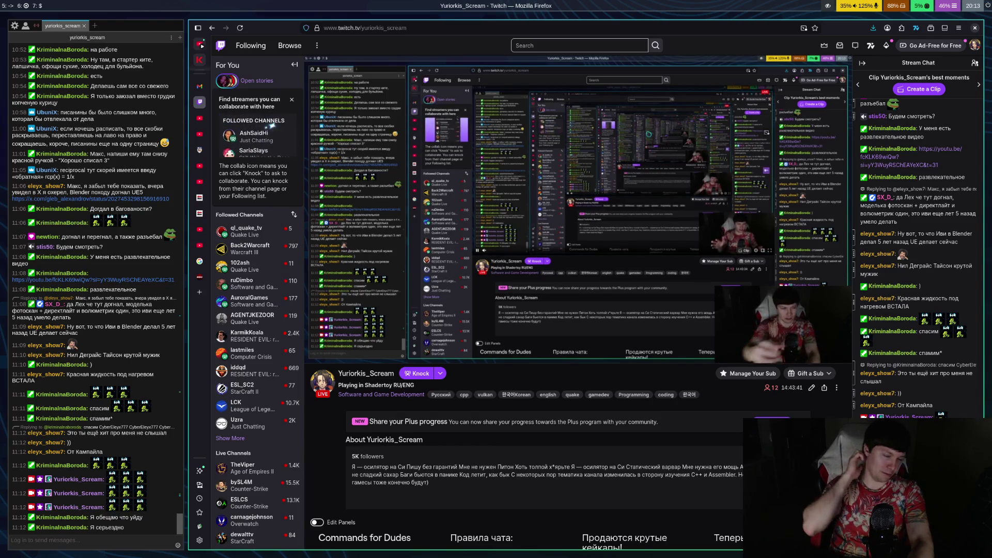
mouse_move(837, 140)
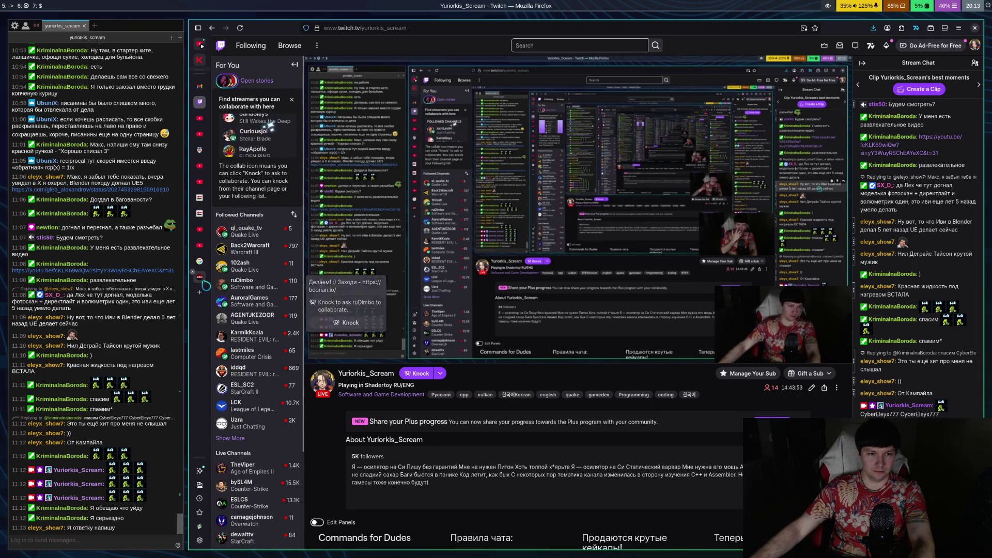
mouse_move(211, 187)
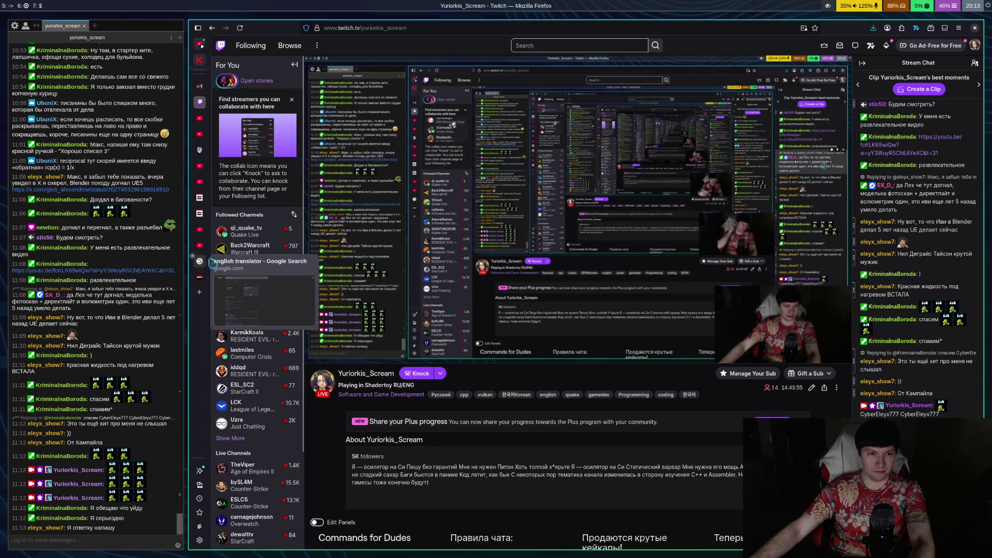
left_click(206, 245)
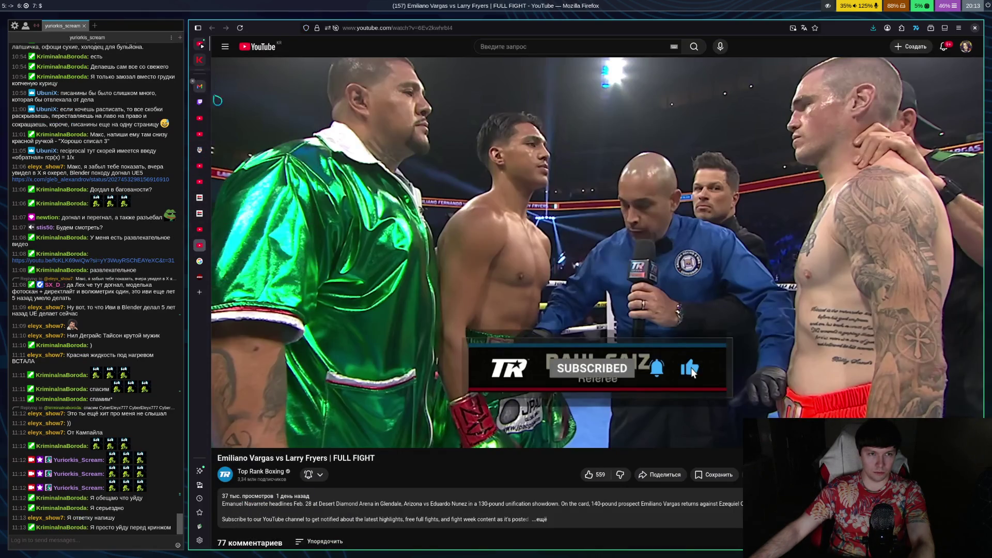
Glance at the perspective interpolation paper, close its PDF tab, and return to Twitch.
left_click(205, 150)
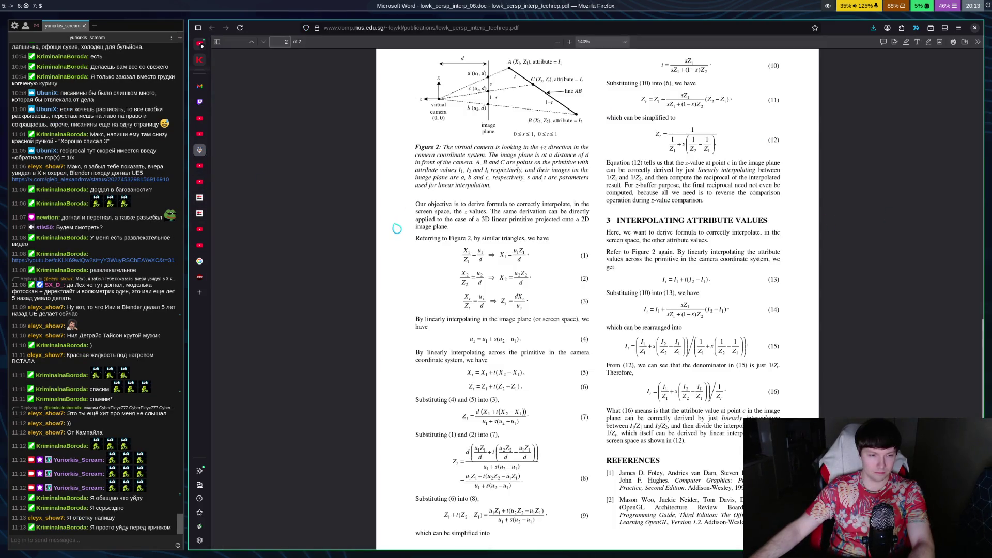
middle_click(207, 157)
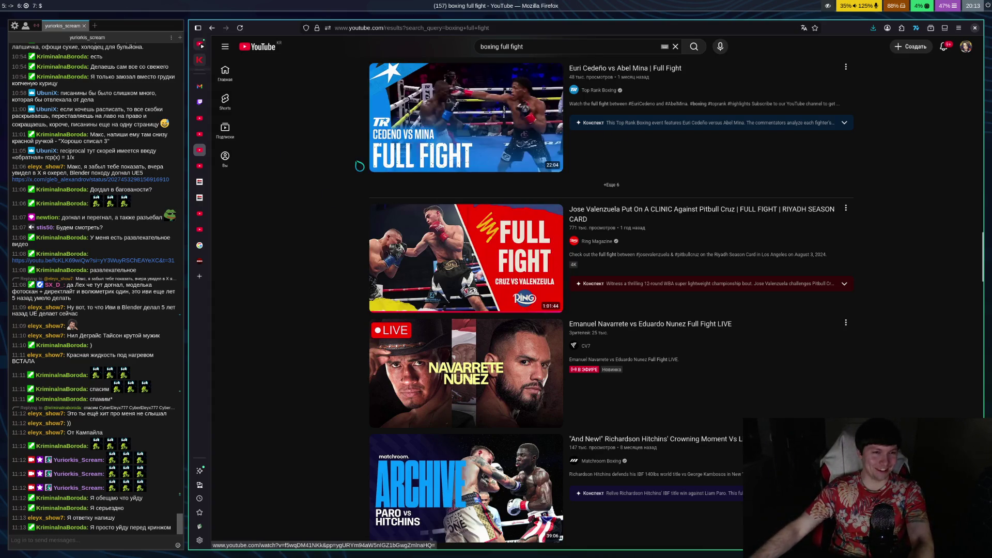
left_click(199, 102)
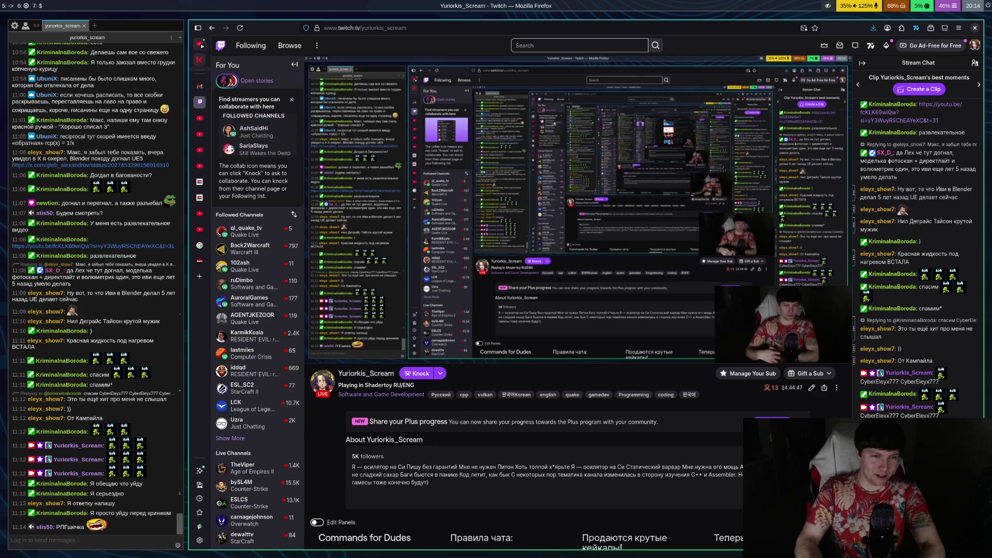
Close the Why Water Evaporates video tab, stopping briefly at Google AI Studio.
key("ctrl+shift+Tab")
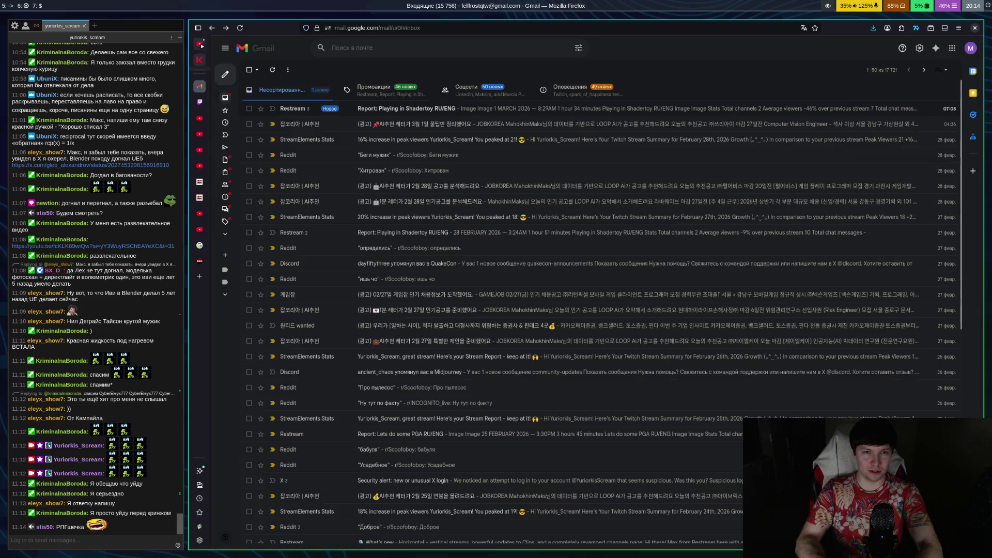
key("ctrl+Tab")
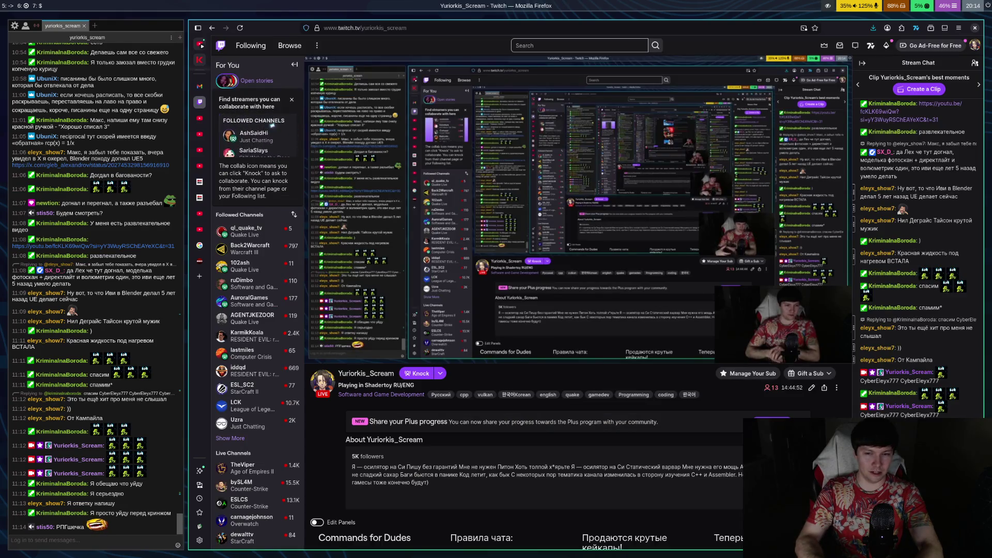
key("ctrl+Tab")
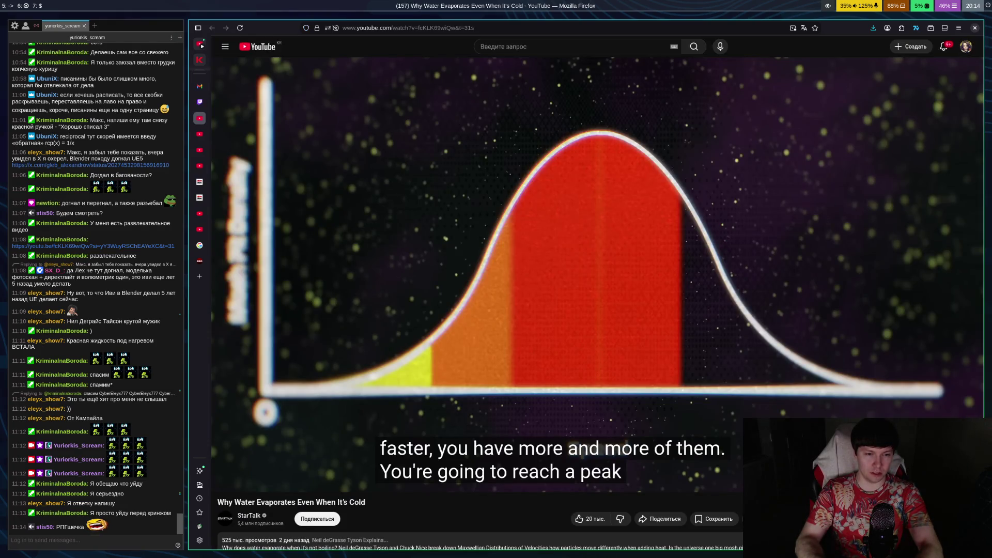
key("ctrl+w")
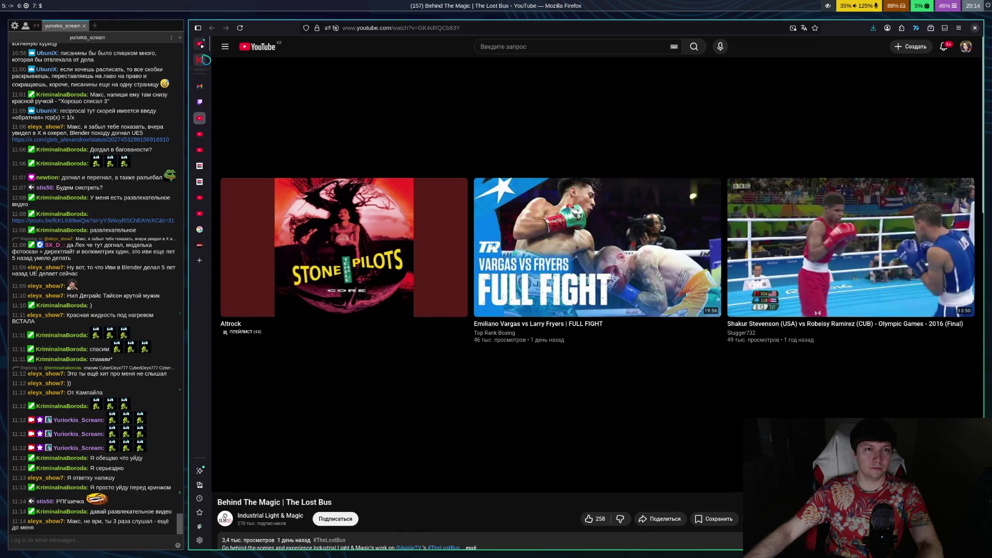
left_click(201, 61)
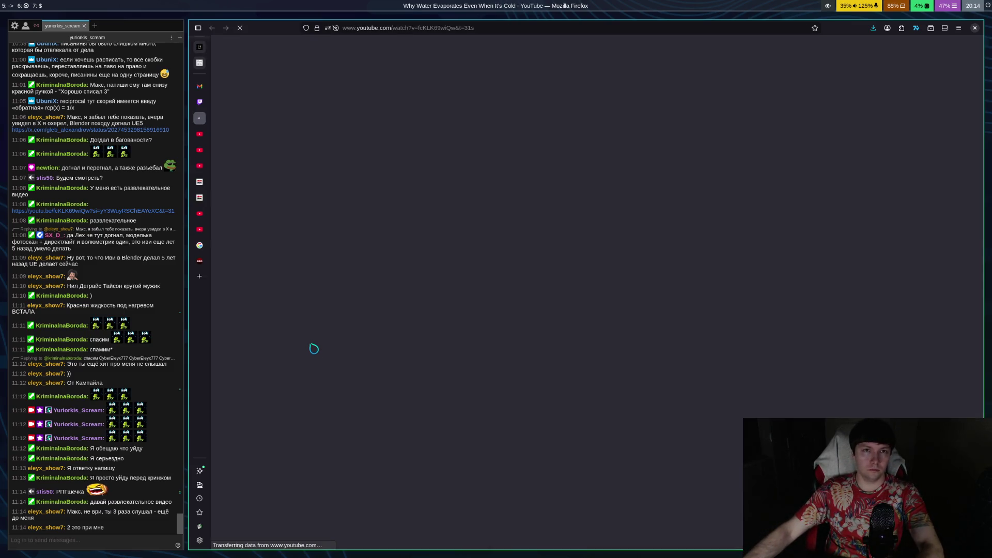
key("ctrl+w")
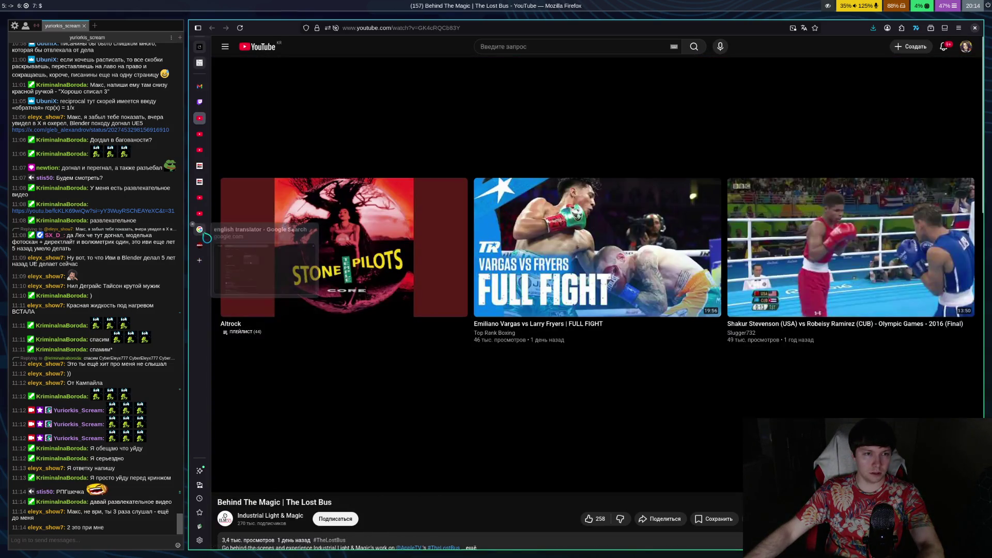
Bring up the BoxRec pound-for-pound ratings and open a new terminal window.
left_click(199, 230)
left_click(199, 165)
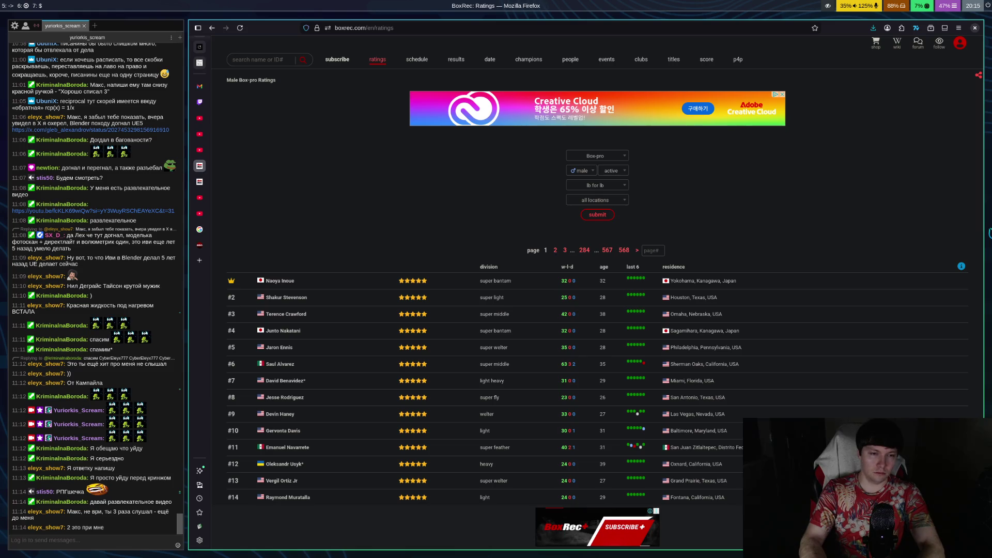
key("super+Return")
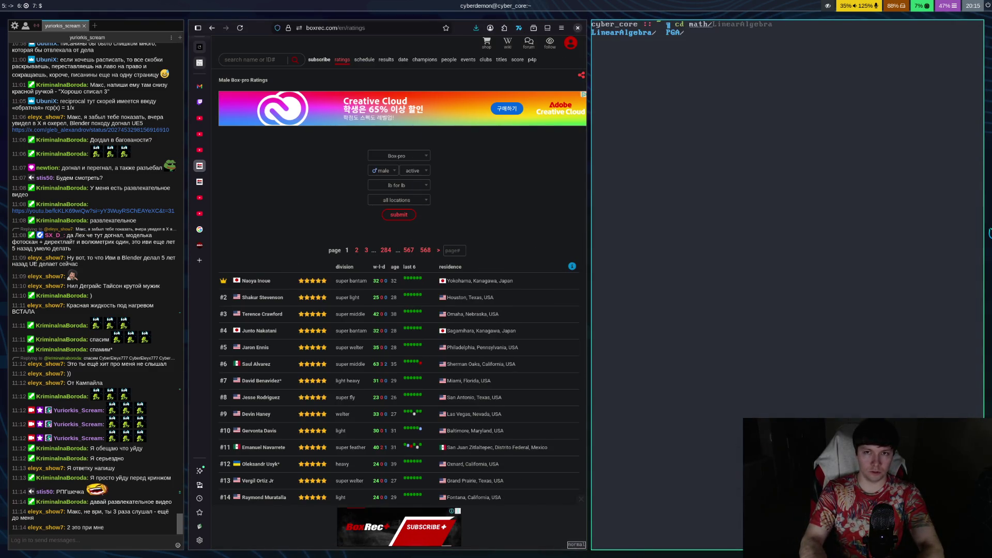
key("Return")
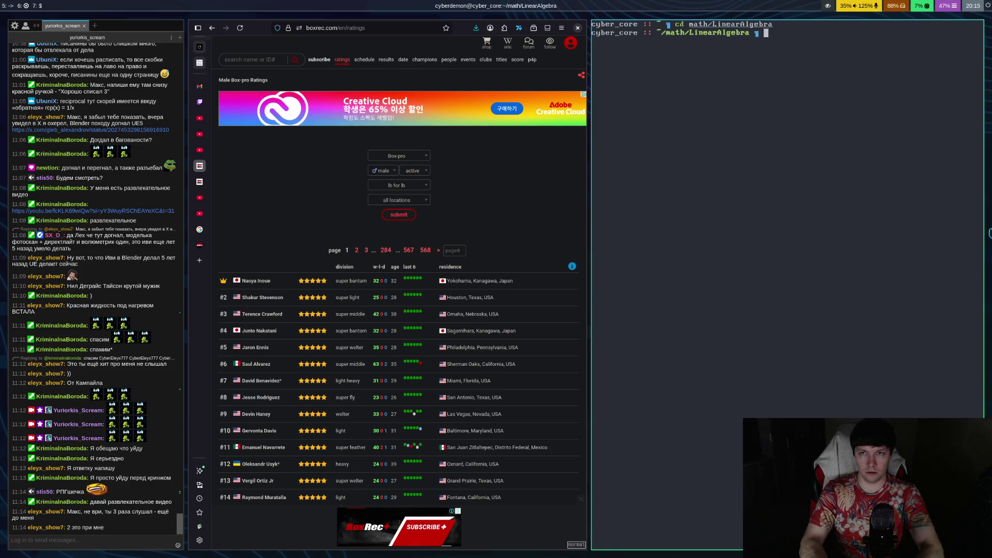
type("ls")
key("Return")
type("we")
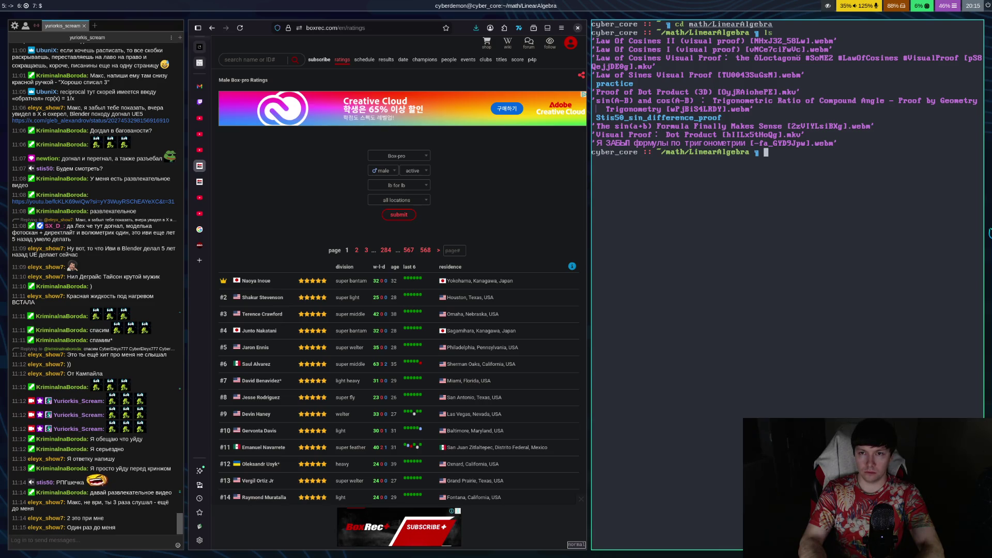
key("super+q")
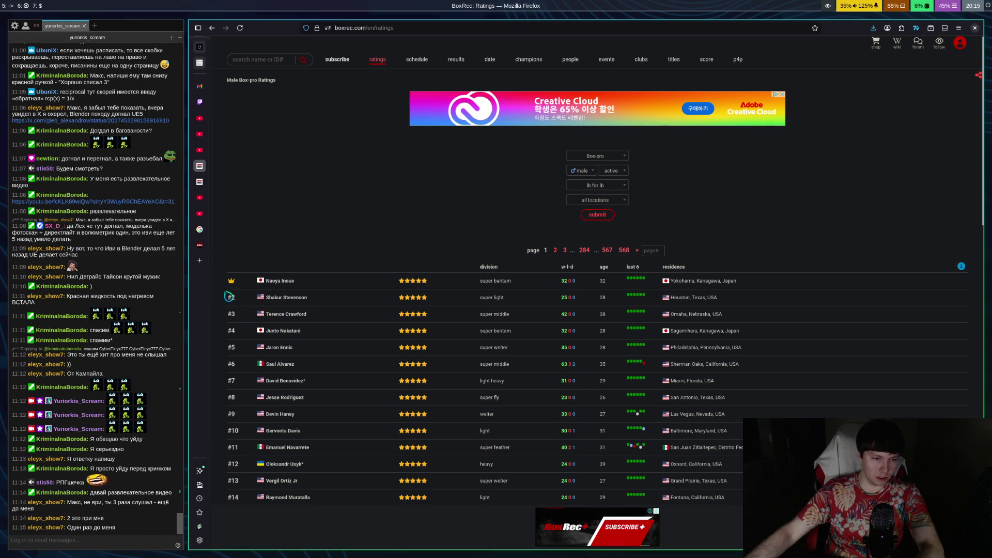
left_click(204, 118)
Find the lowk_persp_interp_techrep.pdf link in the Twitch chat and open the paper.
left_click(200, 102)
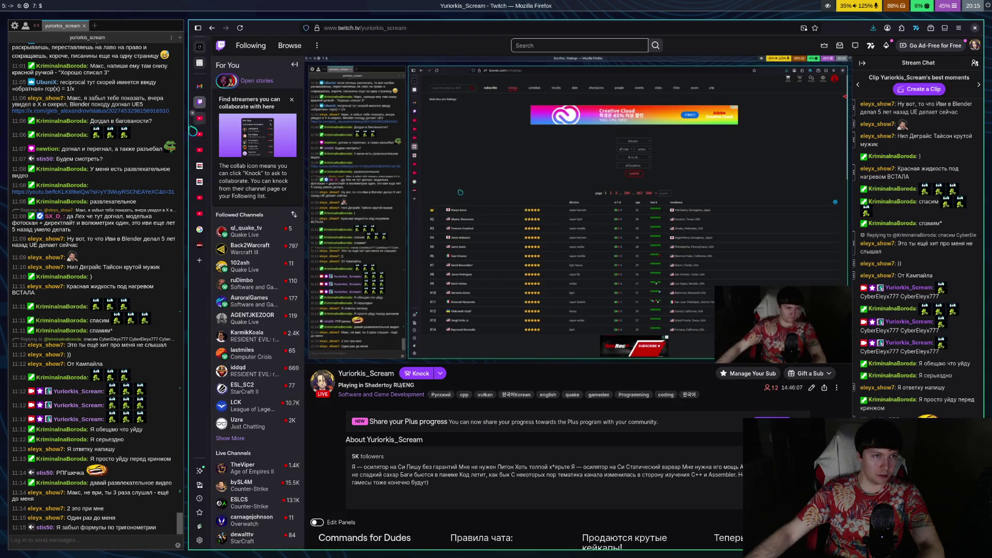
scroll(132, 206, "up", 10)
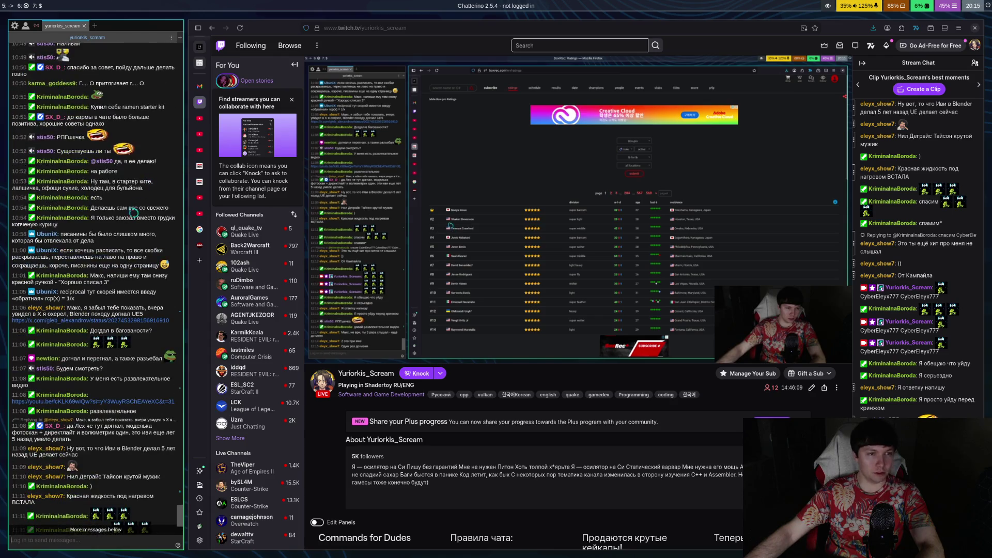
scroll(133, 212, "up", 10)
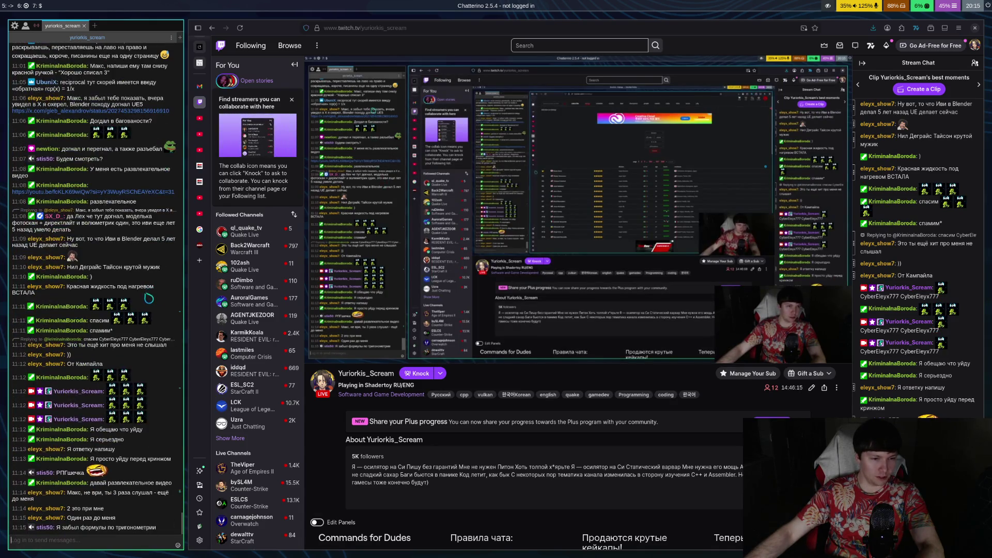
scroll(955, 266, "down", 5)
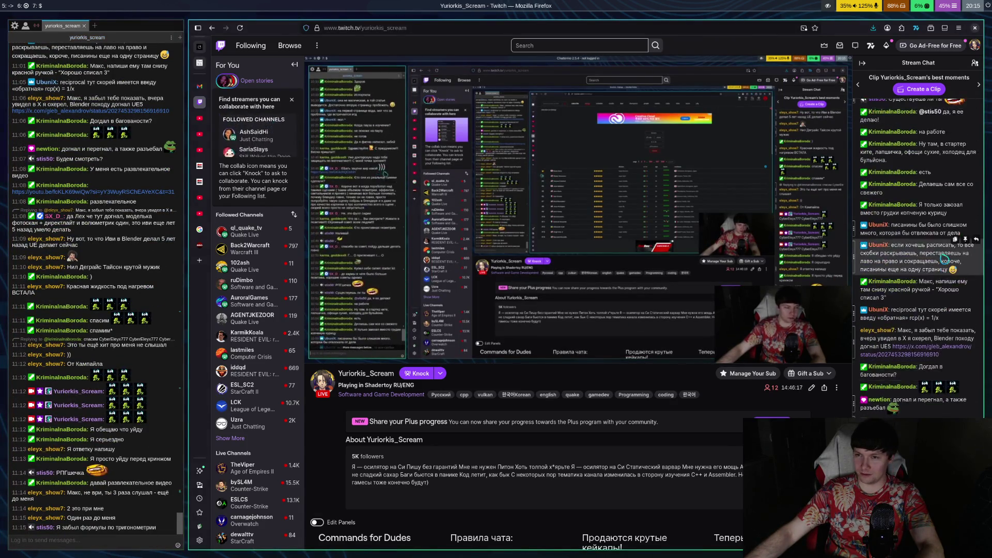
scroll(943, 261, "up", 10)
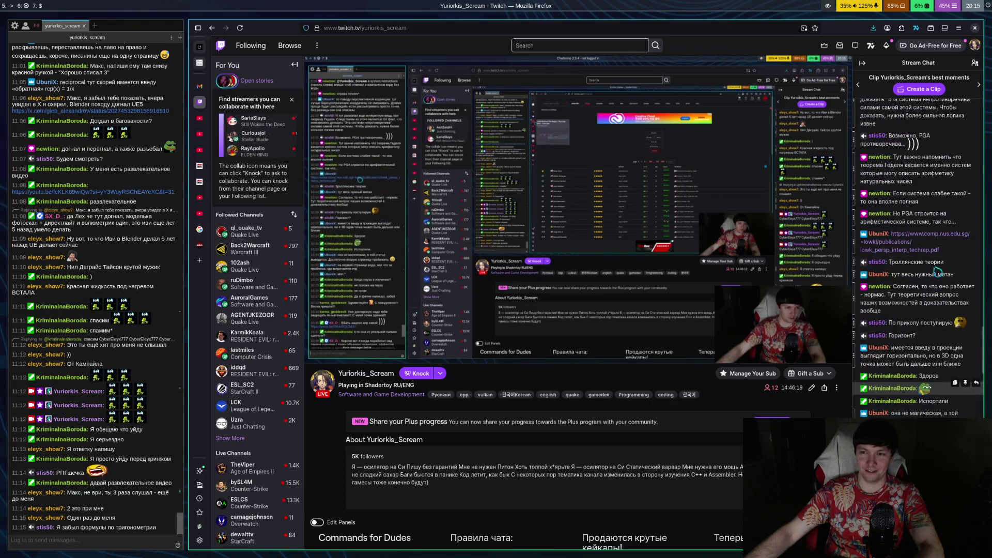
left_click(907, 249)
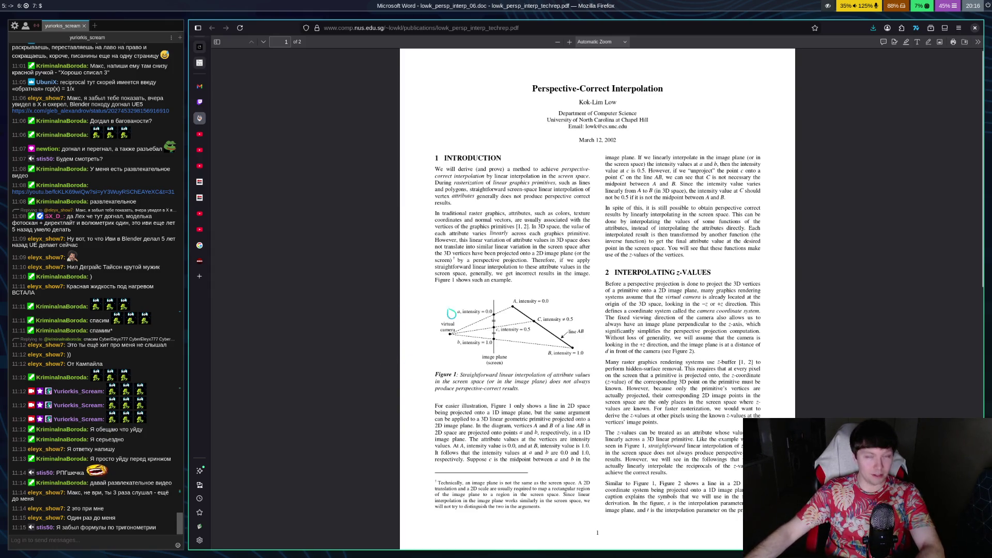
left_click(964, 42)
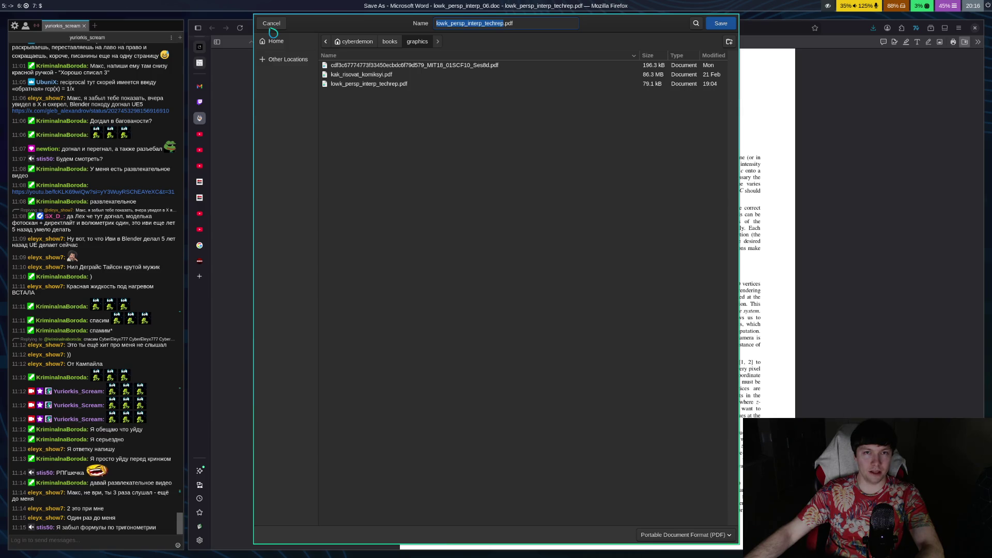
left_click(272, 25)
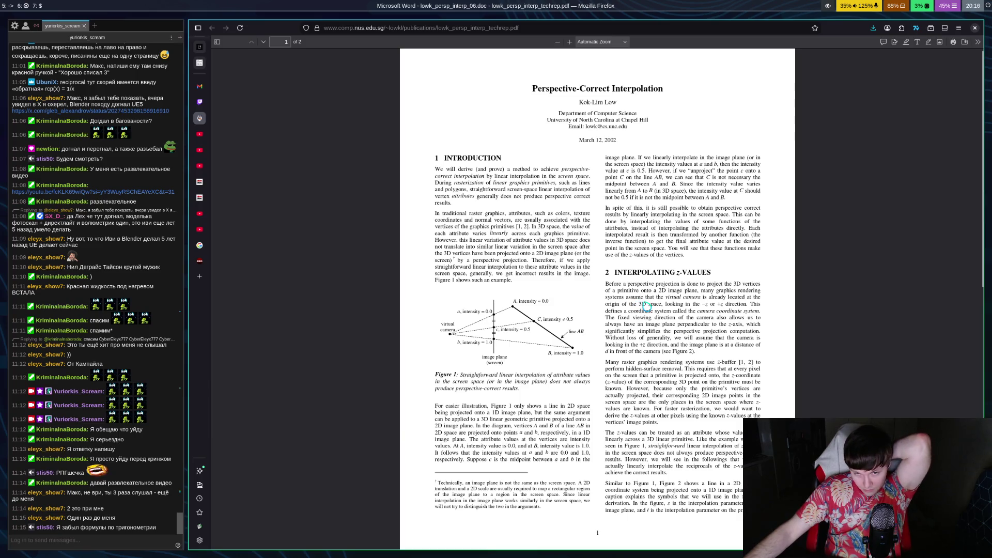
scroll(645, 308, "down", 7)
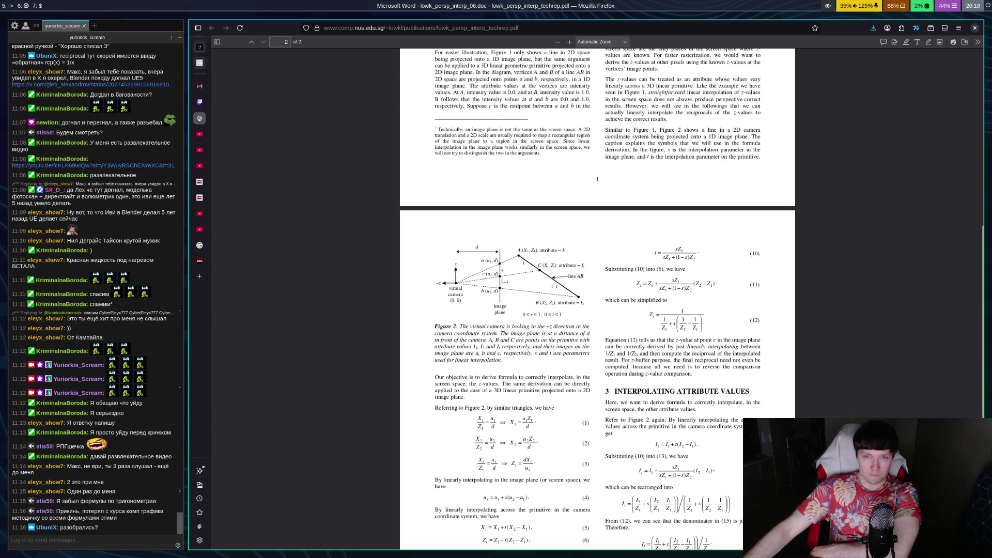
Scroll the paper to its page 2 derivation, then go back to the Twitch stream.
scroll(622, 325, "down", 3)
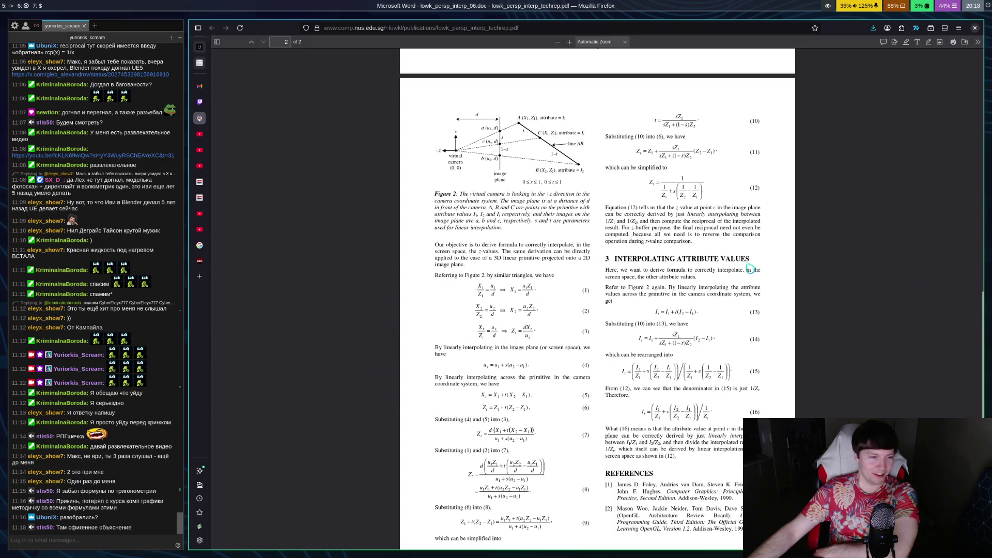
scroll(708, 331, "down", 2)
scroll(708, 331, "up", 5)
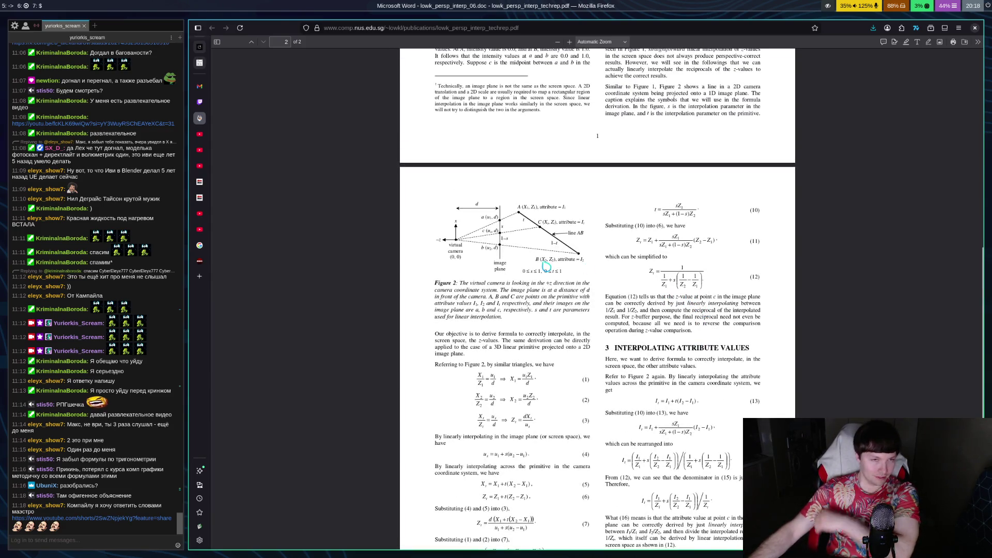
left_click(200, 102)
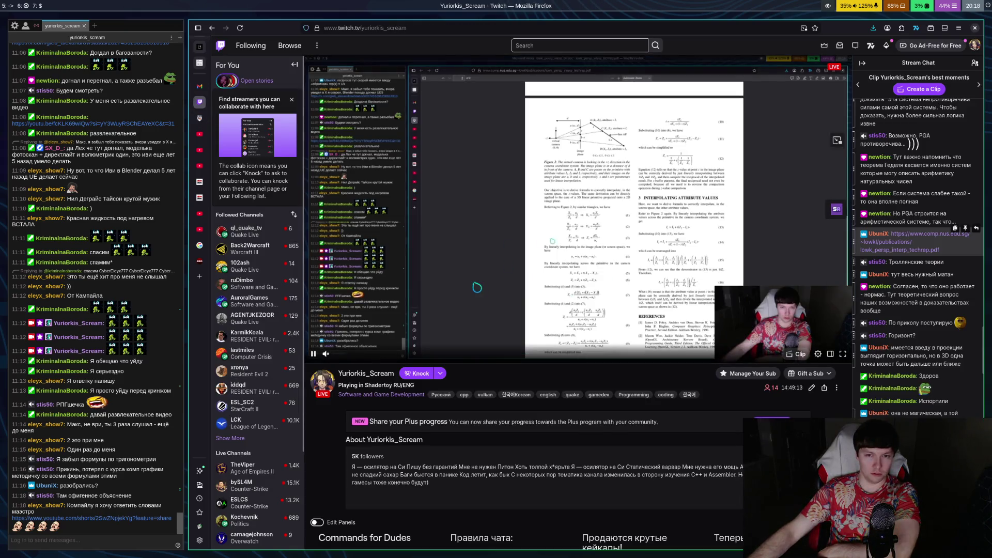
Open the youtube.com/shorts link from the Twitch chat and start the Short playing.
scroll(924, 361, "up", 10)
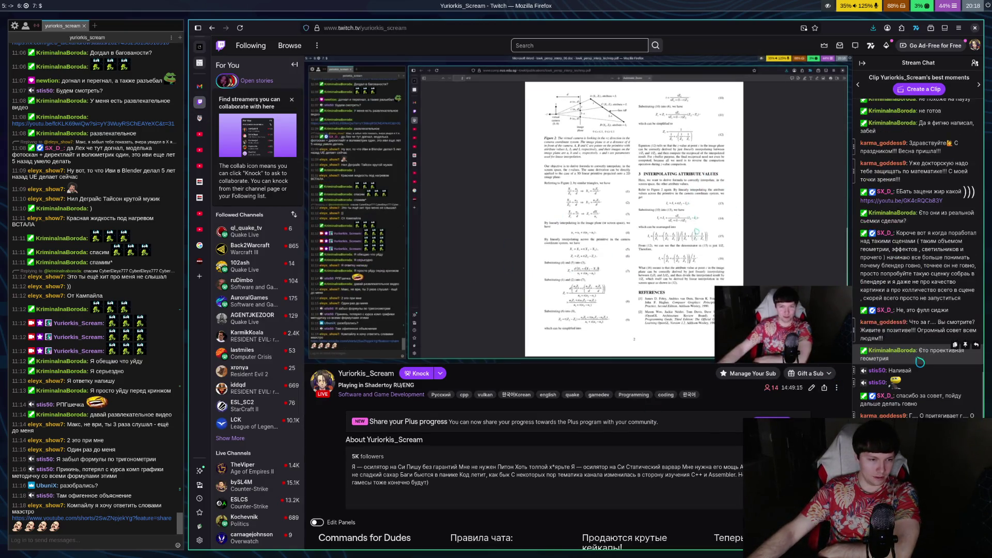
scroll(924, 361, "down", 10)
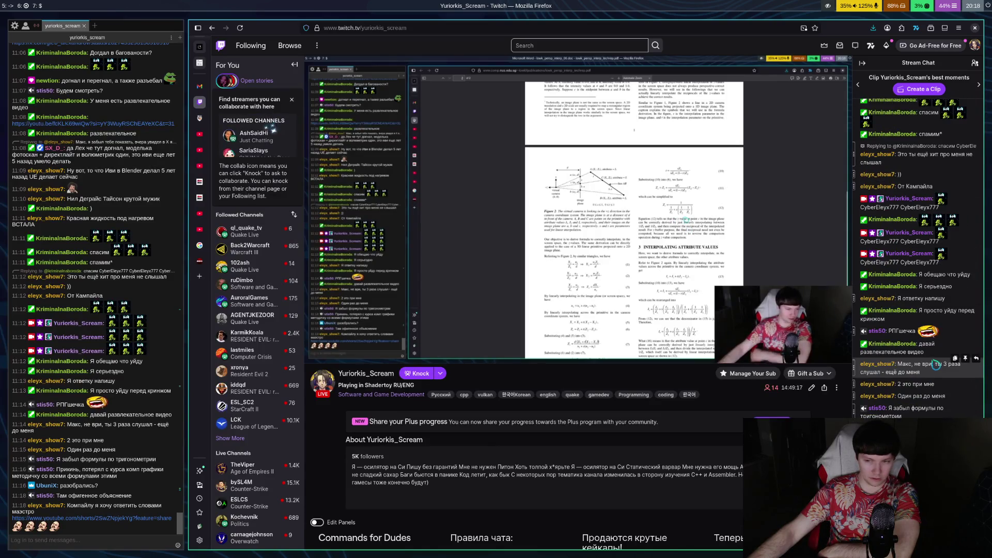
left_click(909, 483)
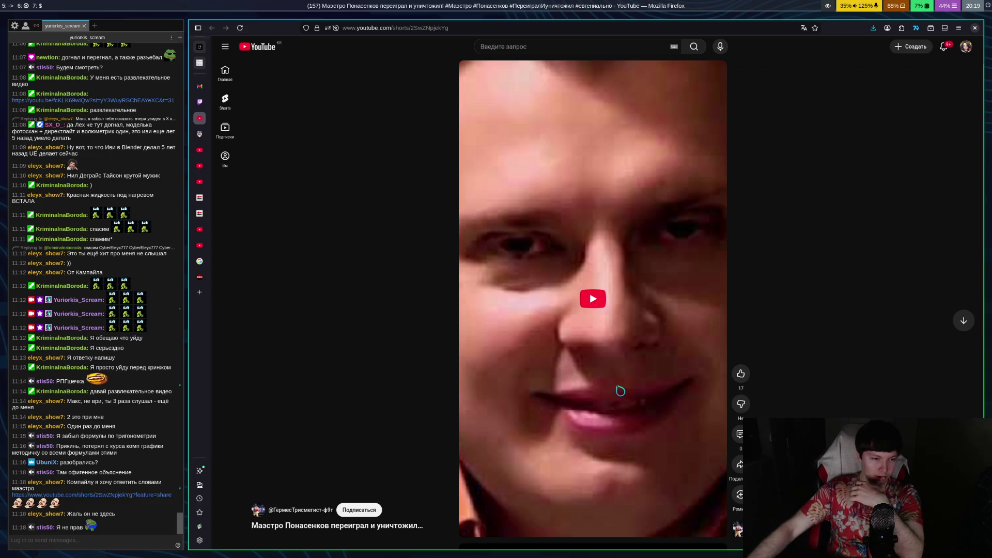
left_click(605, 328)
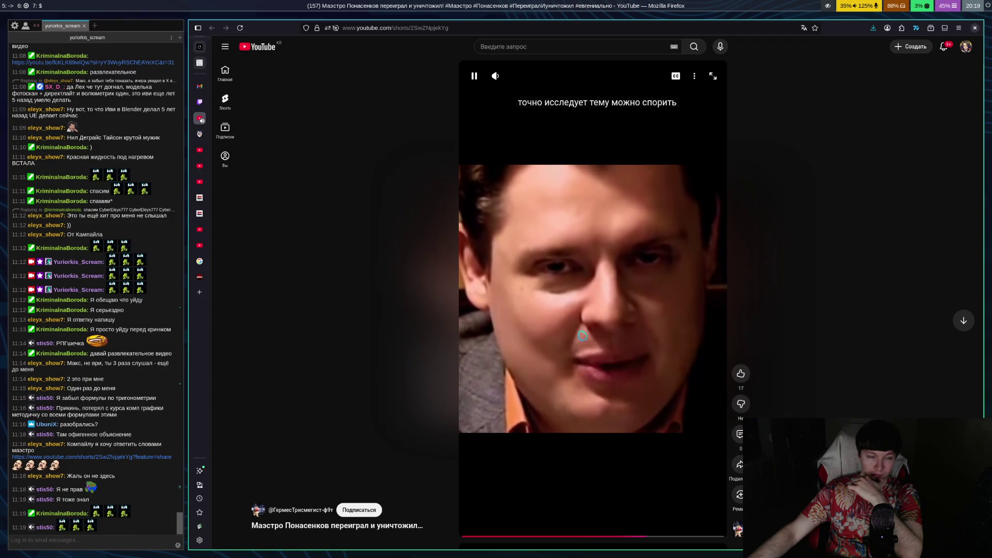
Pause the Short partway, then resume it until the 'не уничтожу я' caption.
left_click(574, 302)
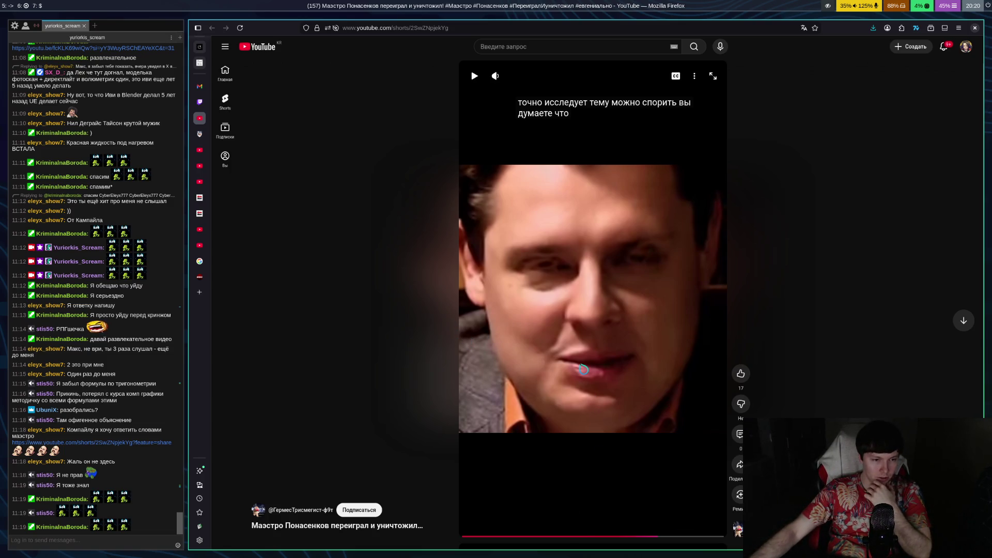
left_click(549, 381)
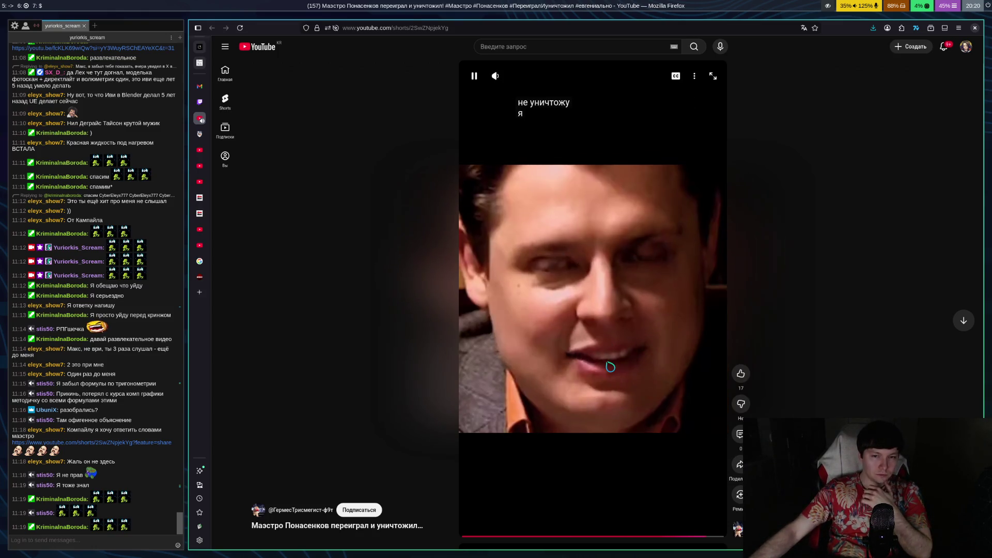
Rewind the Short to the 'вот всей швали' line, pause it, and return to Twitch.
left_click(659, 381)
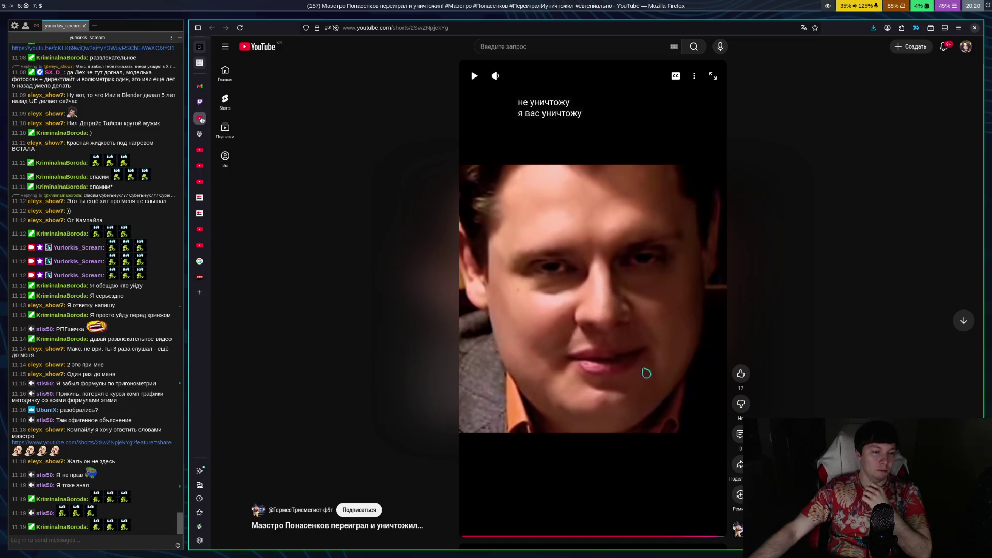
left_click(556, 537)
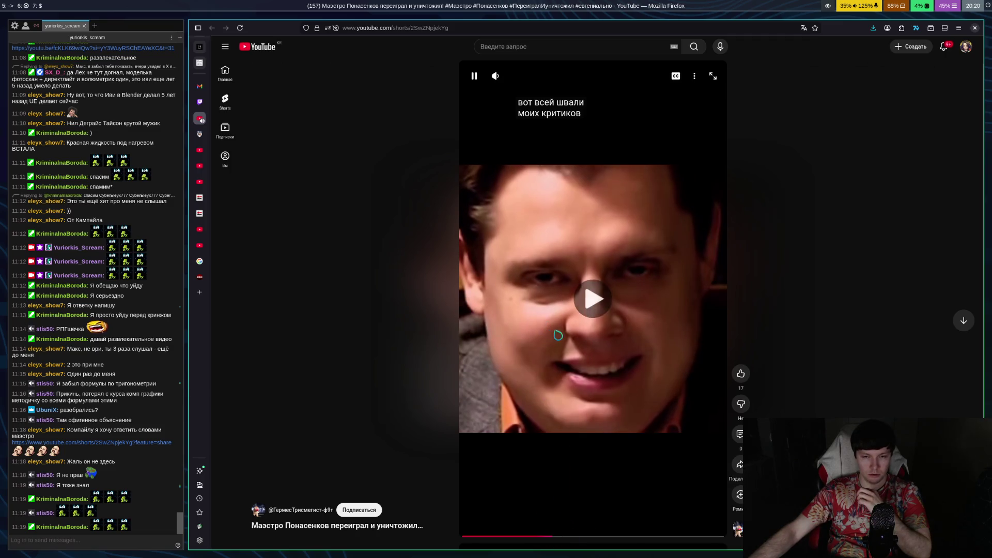
left_click(545, 537)
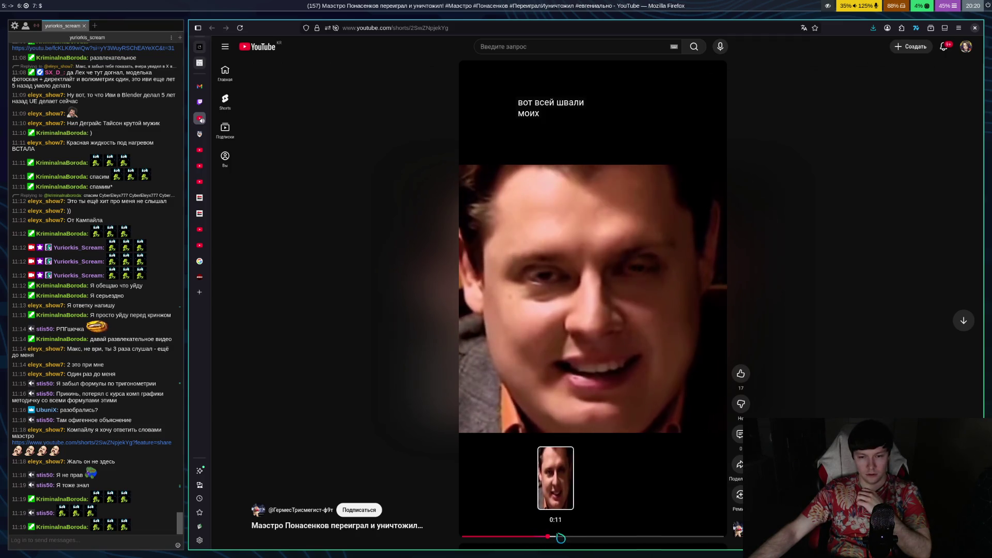
left_click(533, 537)
left_click(532, 537)
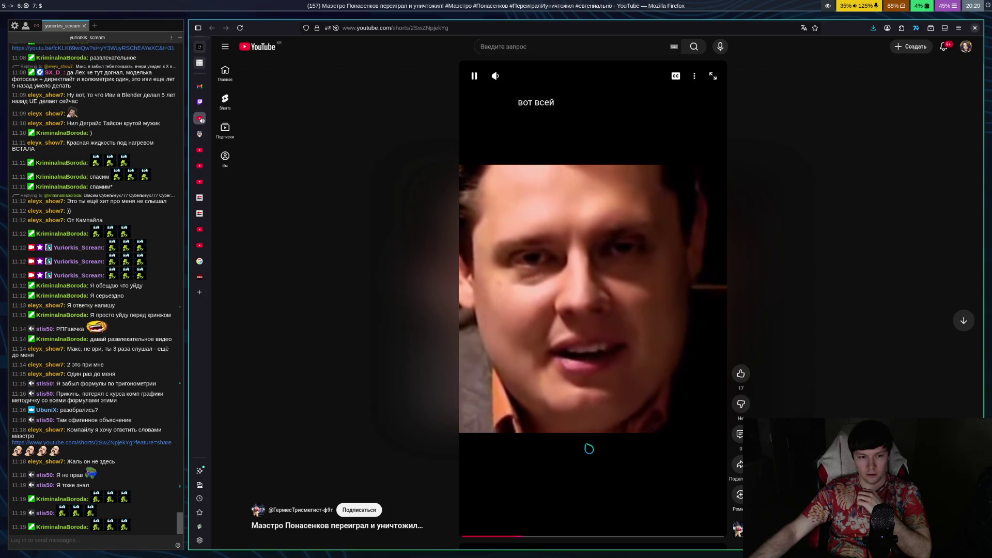
left_click(708, 259)
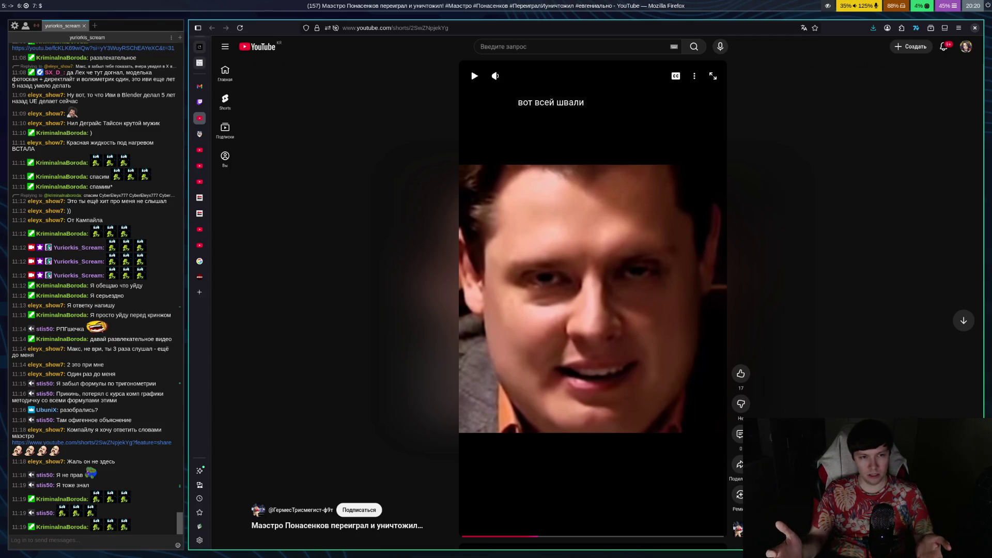
key("ctrl+shift+Tab")
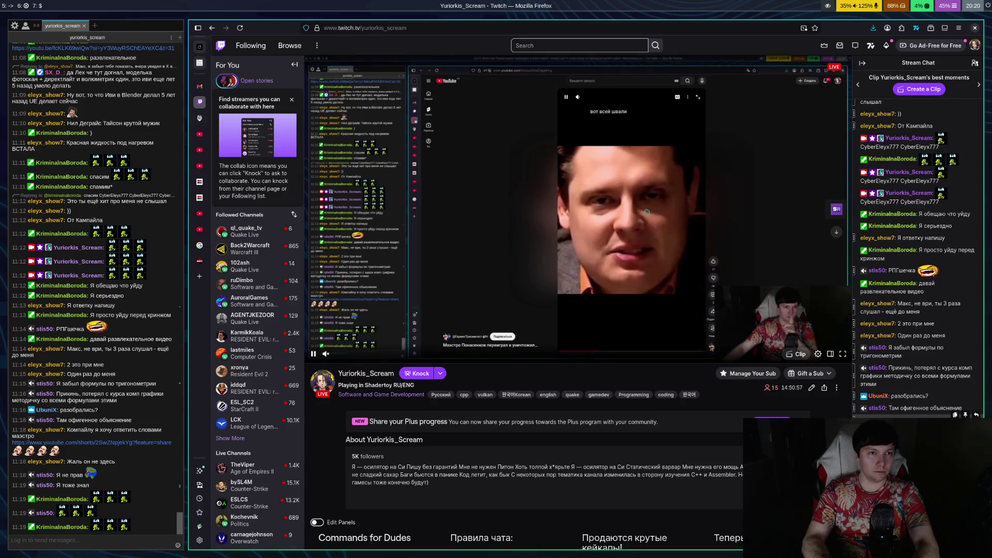
Switch from Twitch to the lowk_persp_interp_techrep.pdf tab at page 2.
key("ctrl+Tab")
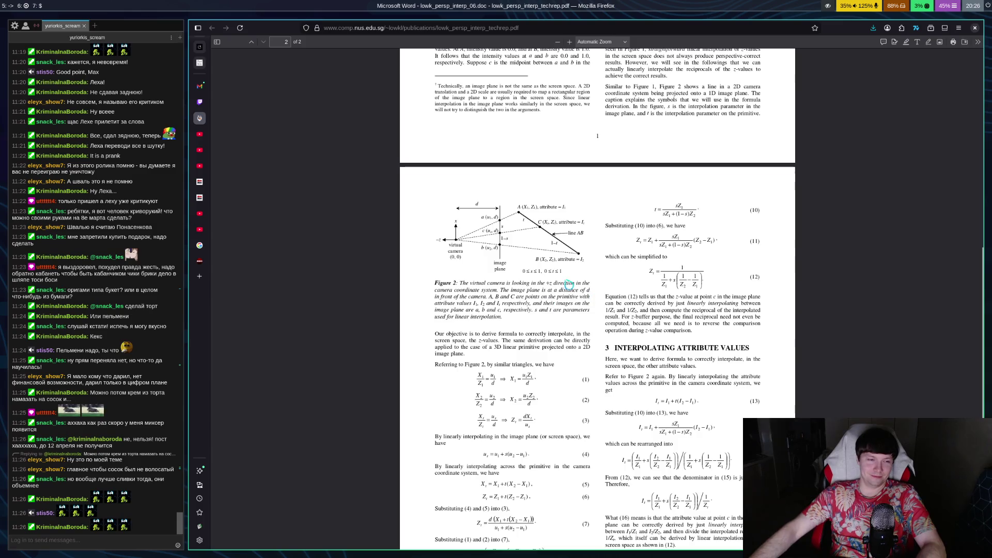
After reading section 3's equations 10–16, switch to the live Shadertoy stream on Twitch.
left_click(199, 102)
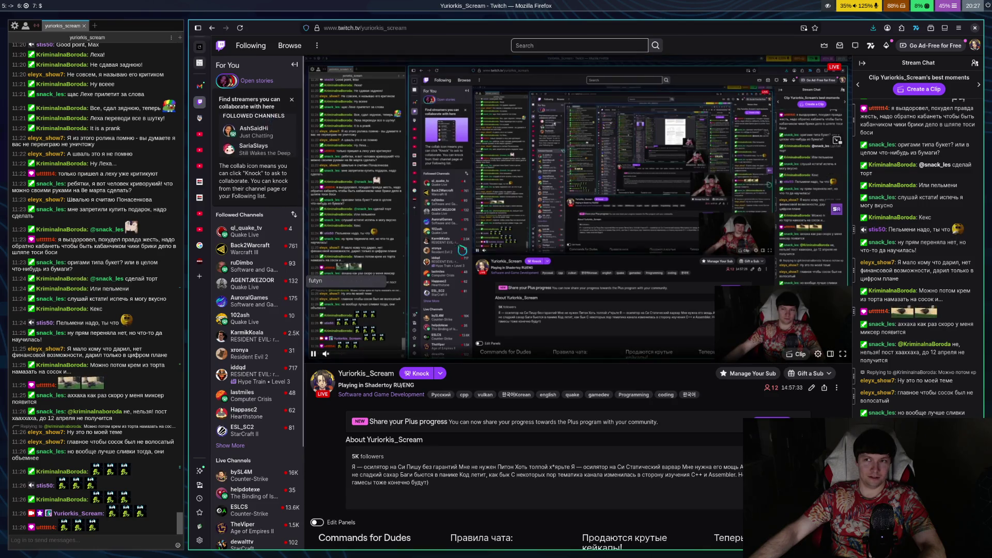
Return to the Google AI Studio chat on 3D texturing linear math.
mouse_move(201, 123)
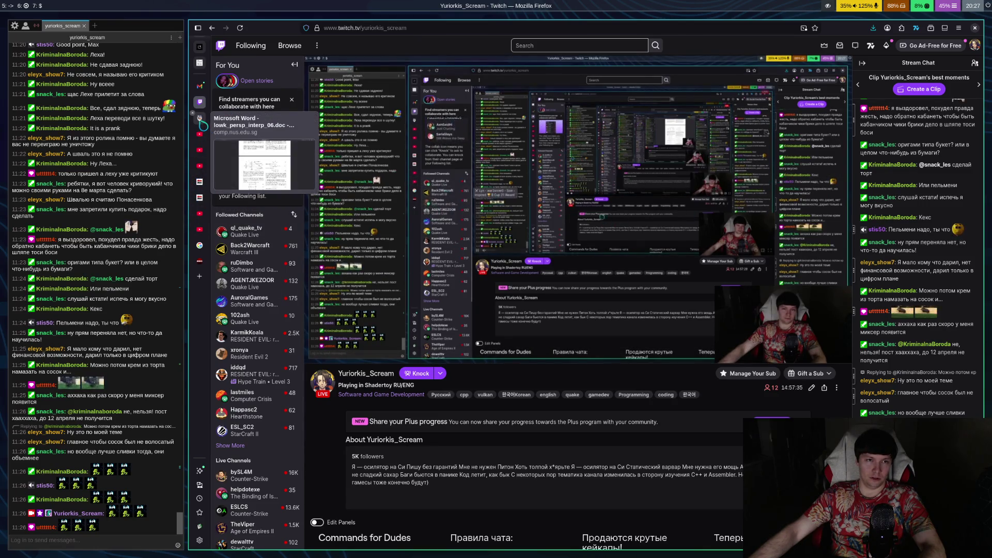
left_click(199, 46)
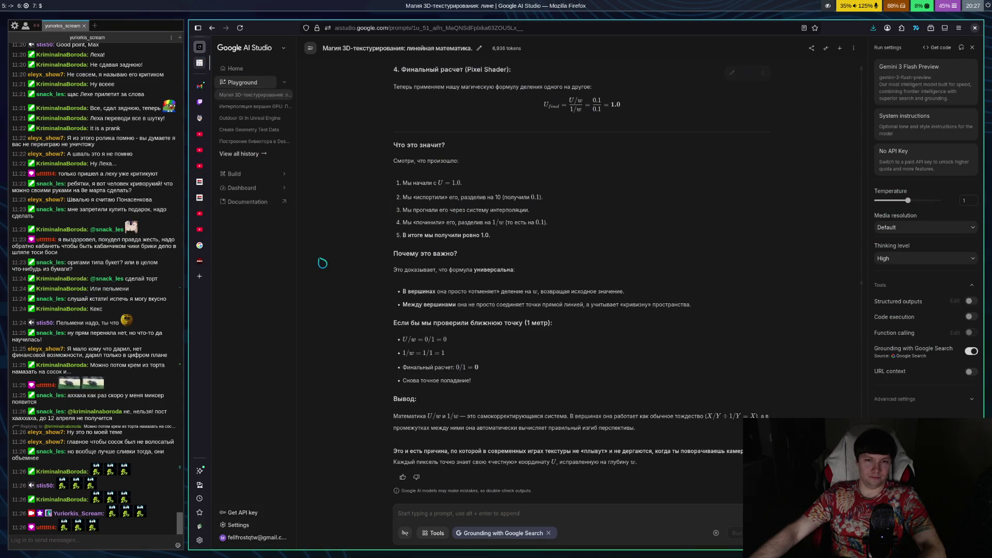